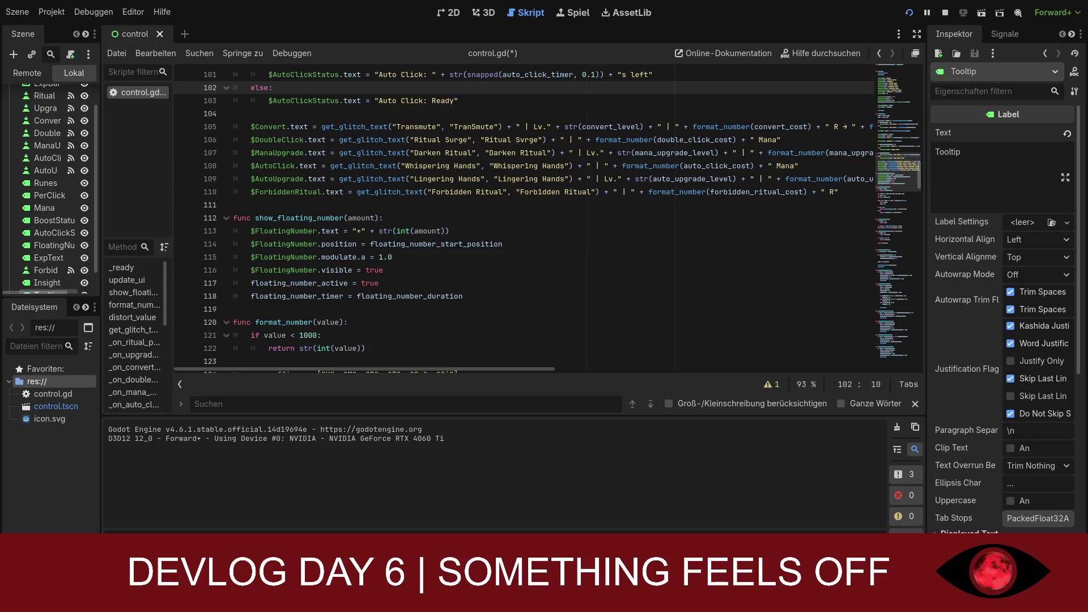
Step: Scroll control.gd down to the _on_forbidden_ritual_mouse_entered handler near line 303
scroll(524, 221, "down", 20)
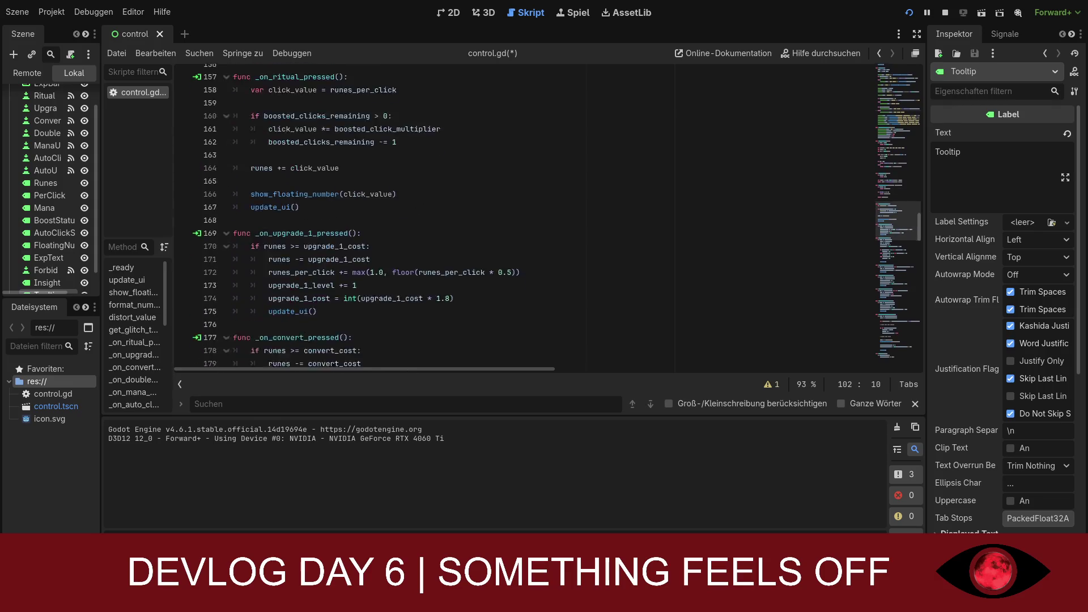
scroll(524, 221, "down", 2)
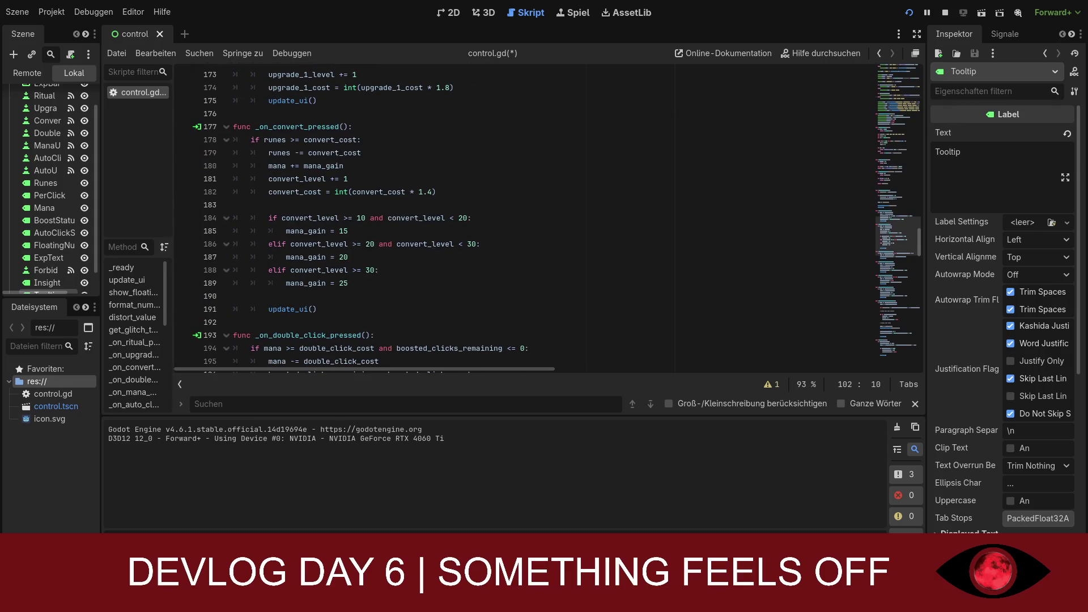
scroll(524, 221, "down", 15)
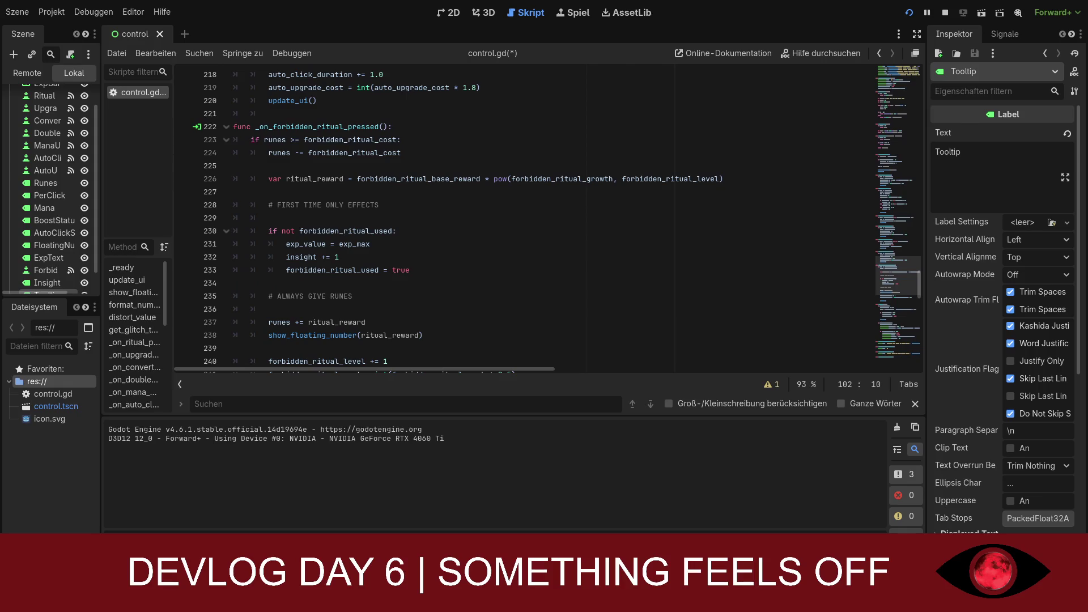
scroll(380, 298, "down", 20)
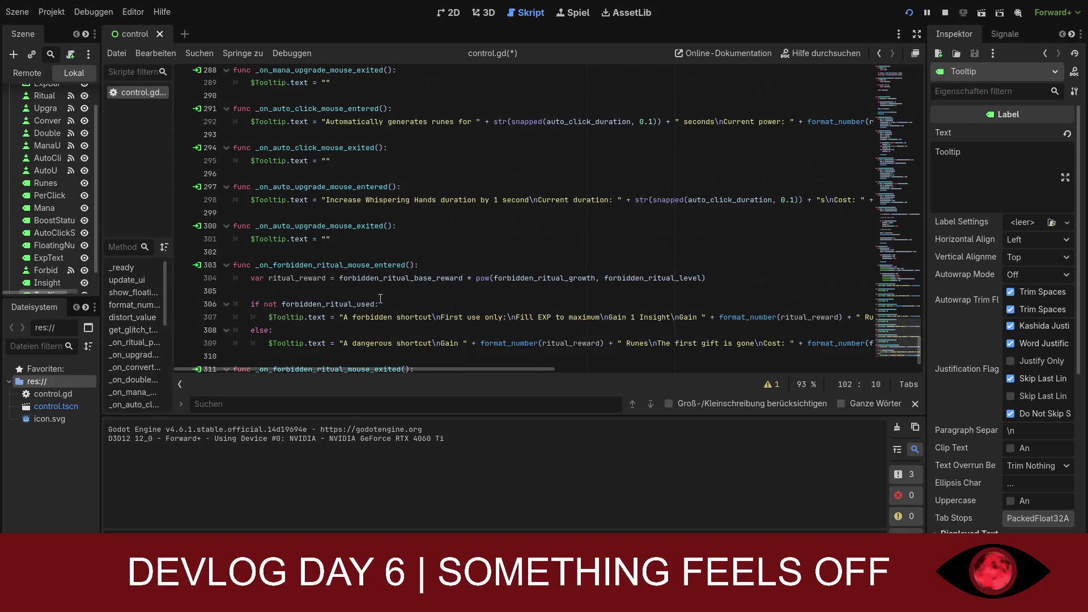
scroll(431, 303, "down", 1)
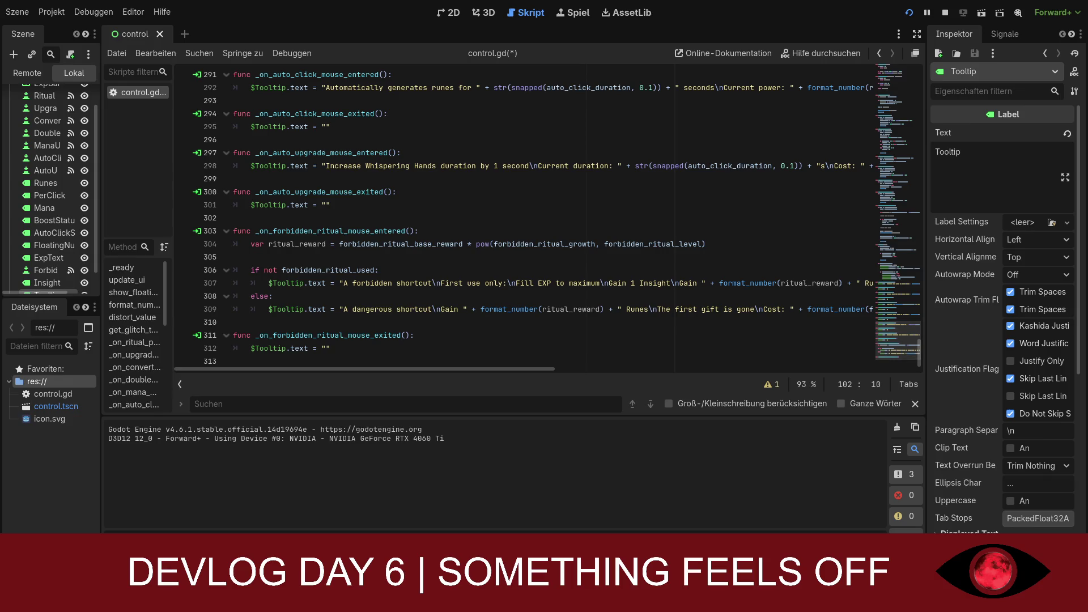
Step: Collapse the auto-upgrade and forbidden ritual mouse-exit functions at lines 300 and 311
left_click(458, 299)
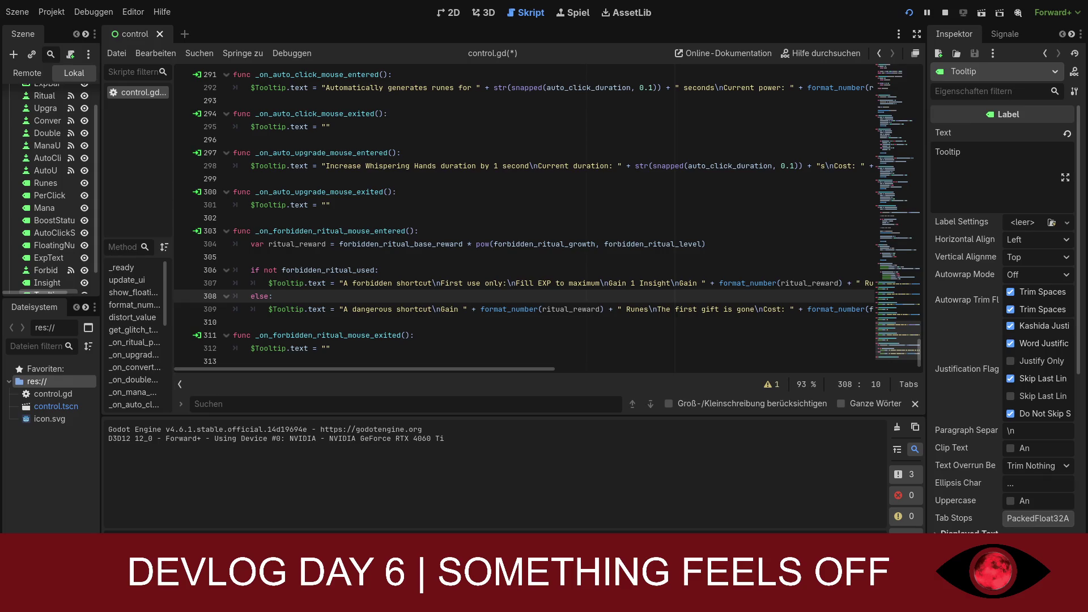
left_click(233, 322)
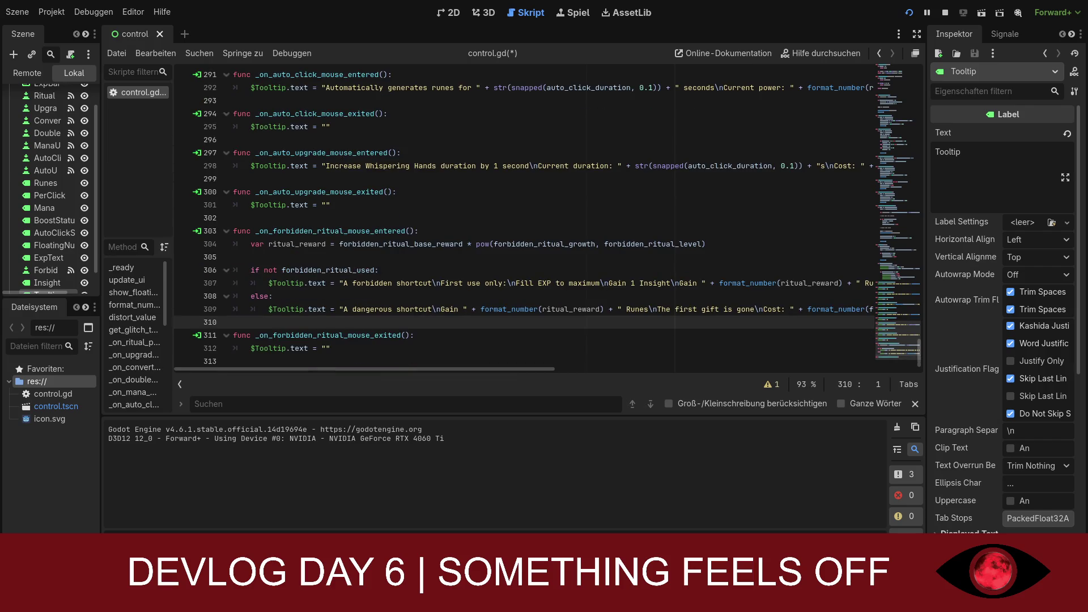
left_click(226, 193)
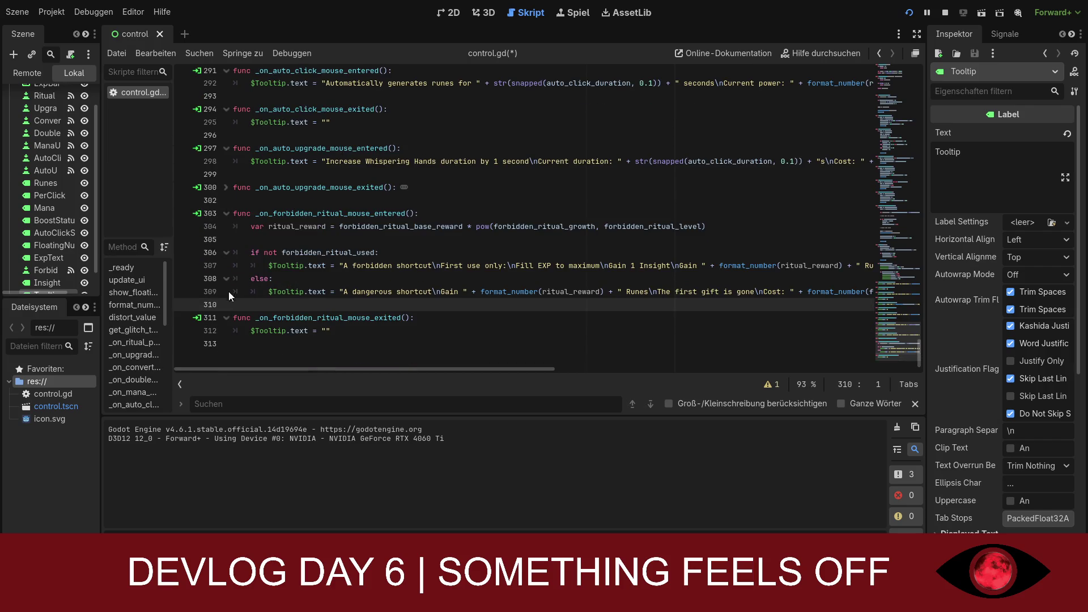
left_click(226, 318)
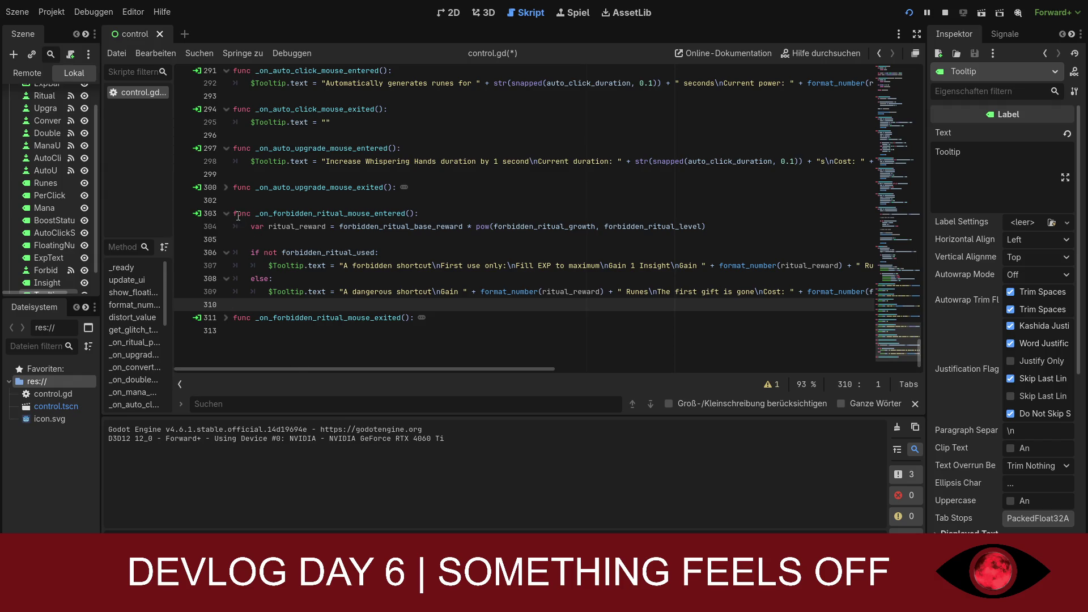
Step: Inspect the ritual_reward line 304 and the tooltip text on line 307, ending after else
left_click(748, 282)
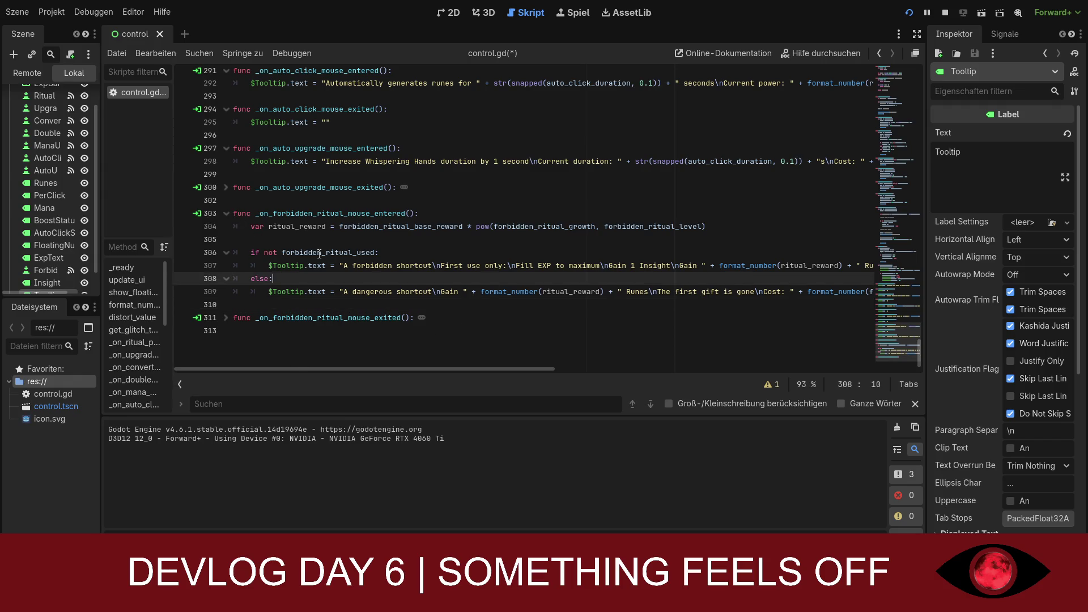
left_click(280, 227)
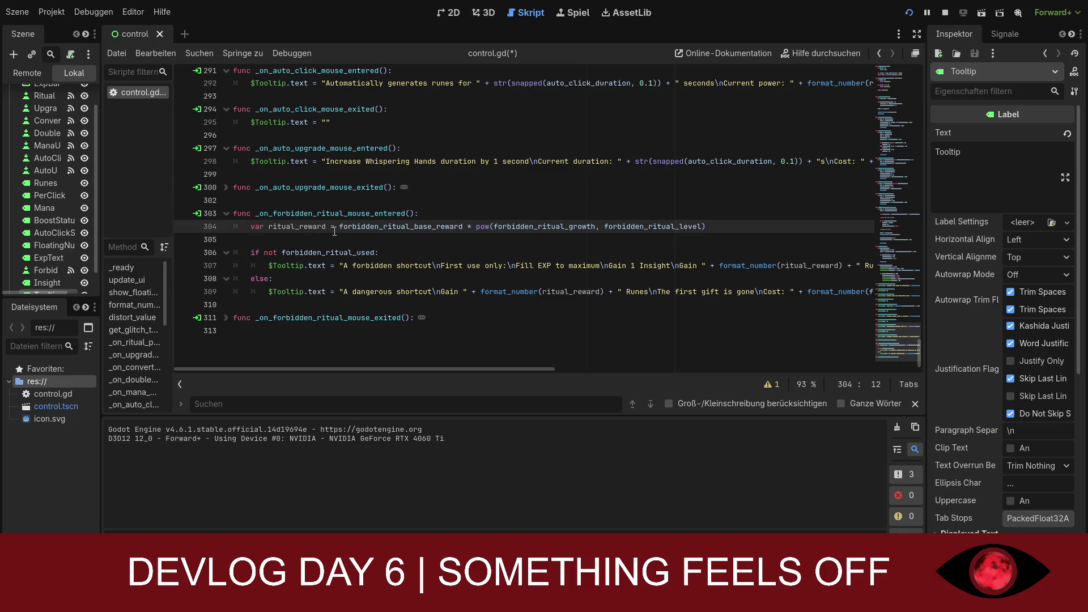
left_click(356, 229)
mouse_move(728, 265)
left_mouse_down()
mouse_move(871, 292)
mouse_move(244, 291)
mouse_move(268, 291)
left_mouse_up()
left_click(265, 290)
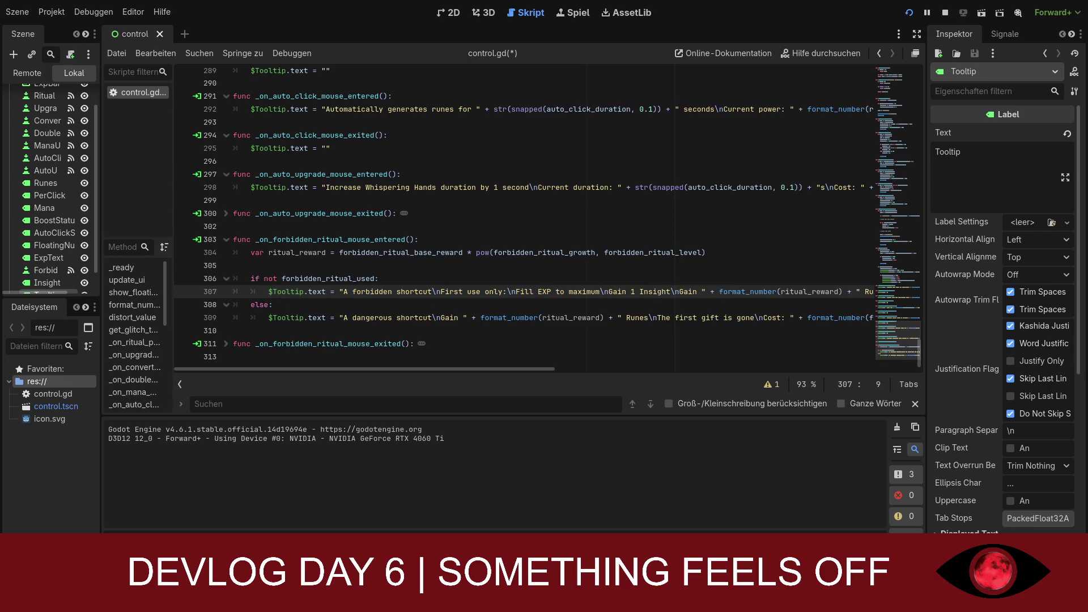
left_click(308, 306)
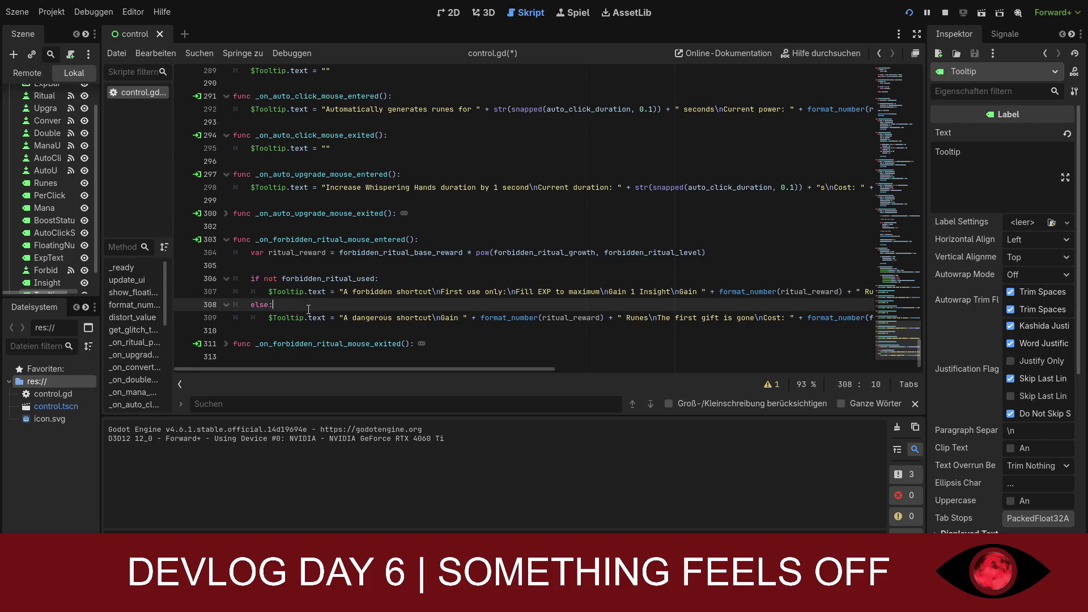
Step: Add an 'if insight >=2:' check on a new line under else
key("Return")
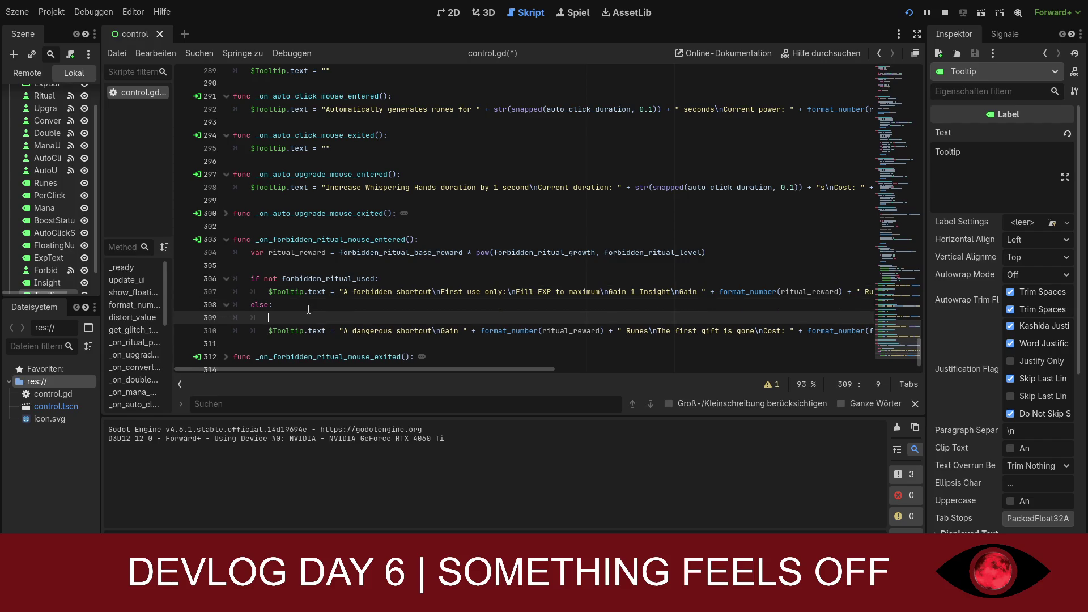
type("if")
key("BackSpace")
type("insig")
key("Return")
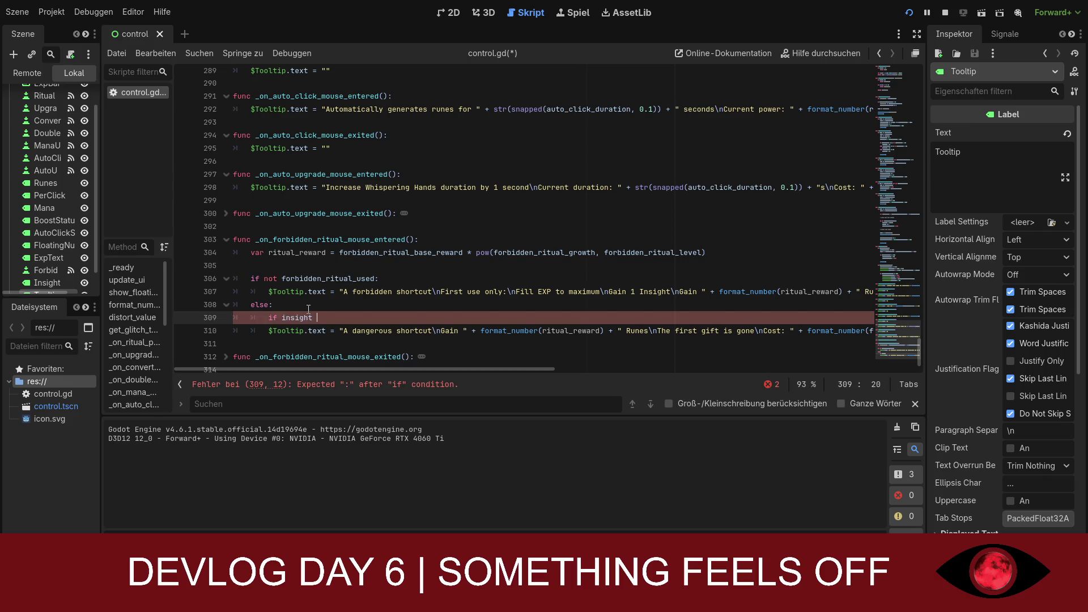
type(">")
type("0")
key("BackSpace")
type("2 ")
type(":")
Step: Begin an indented $Tooltip.text assignment under the if, starting with 'The Ritual'
key("Return")
key("BackSpace")
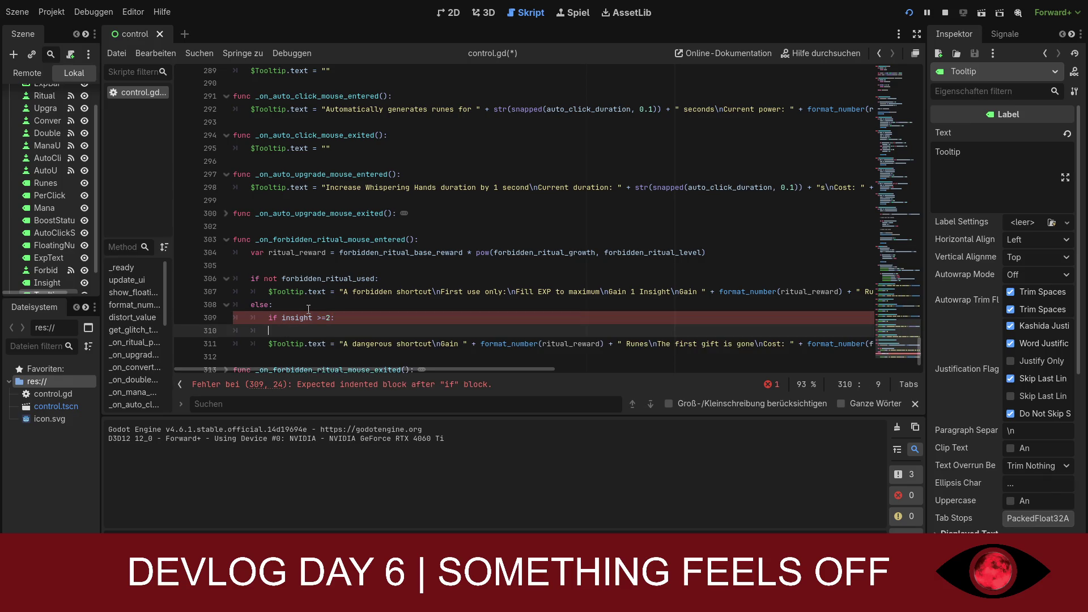
key("Tab")
type("£")
type("$")
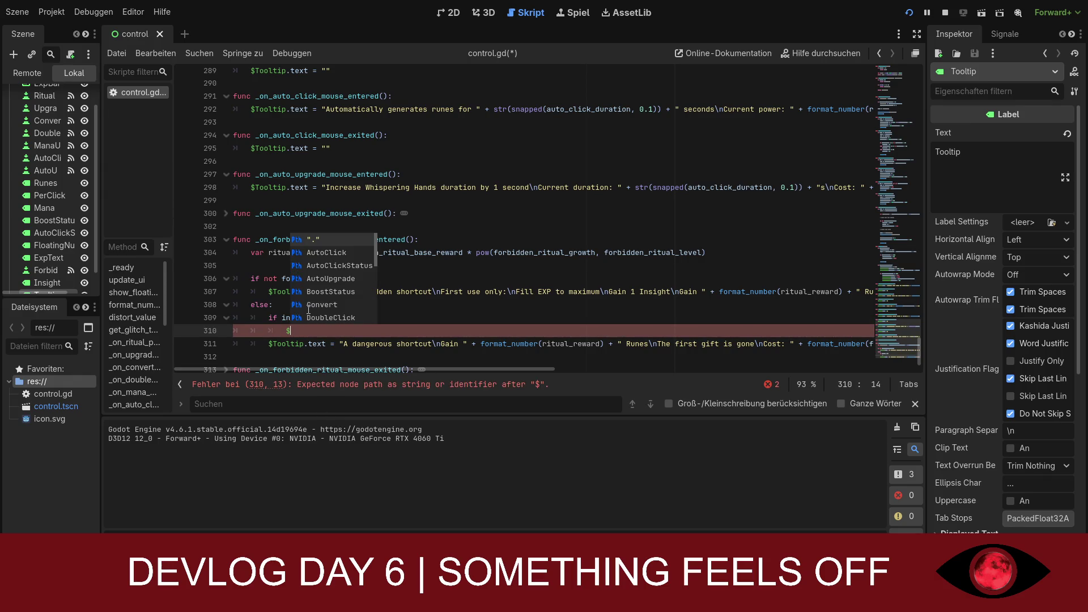
type("To")
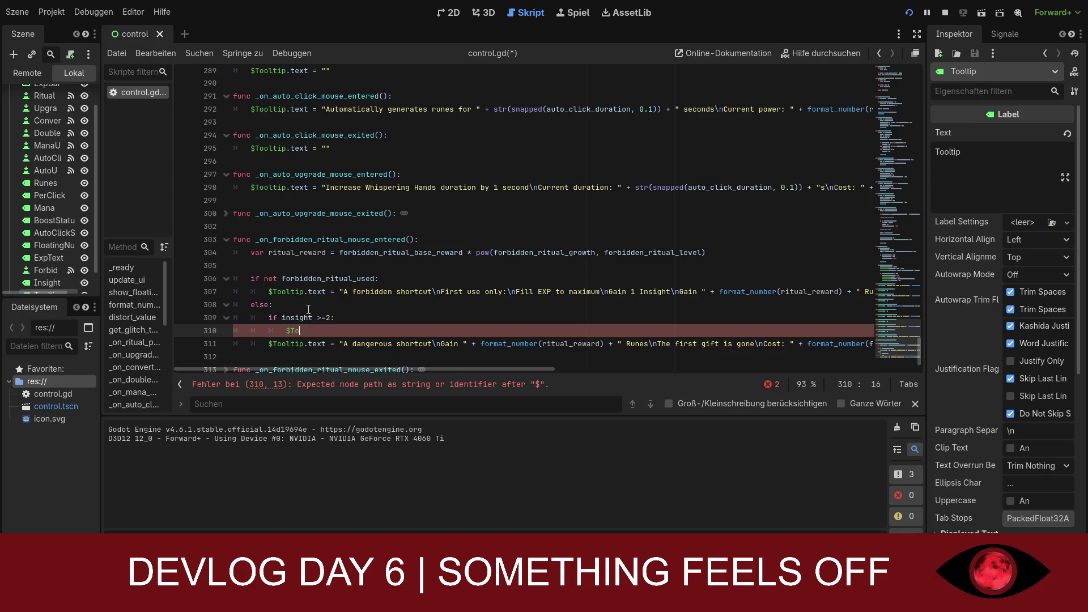
type("oltip")
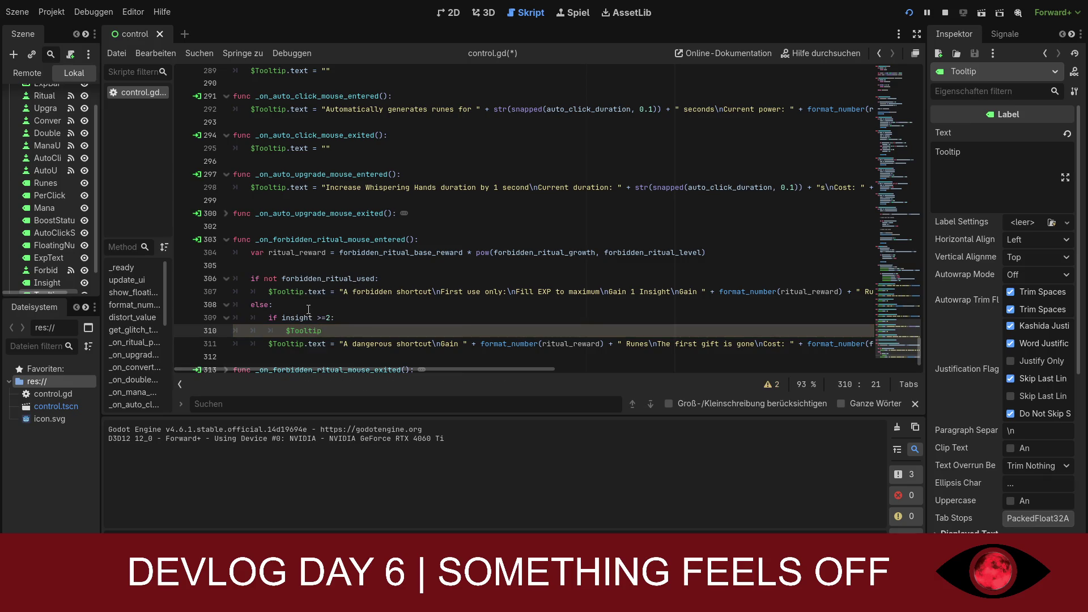
key("BackSpace")
type("p.")
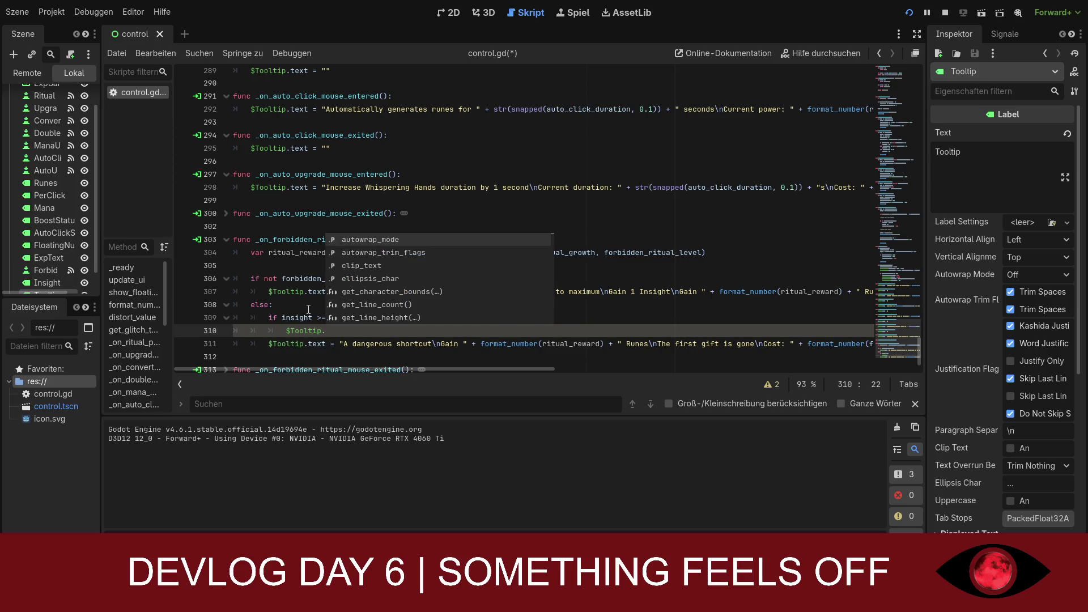
type("rex")
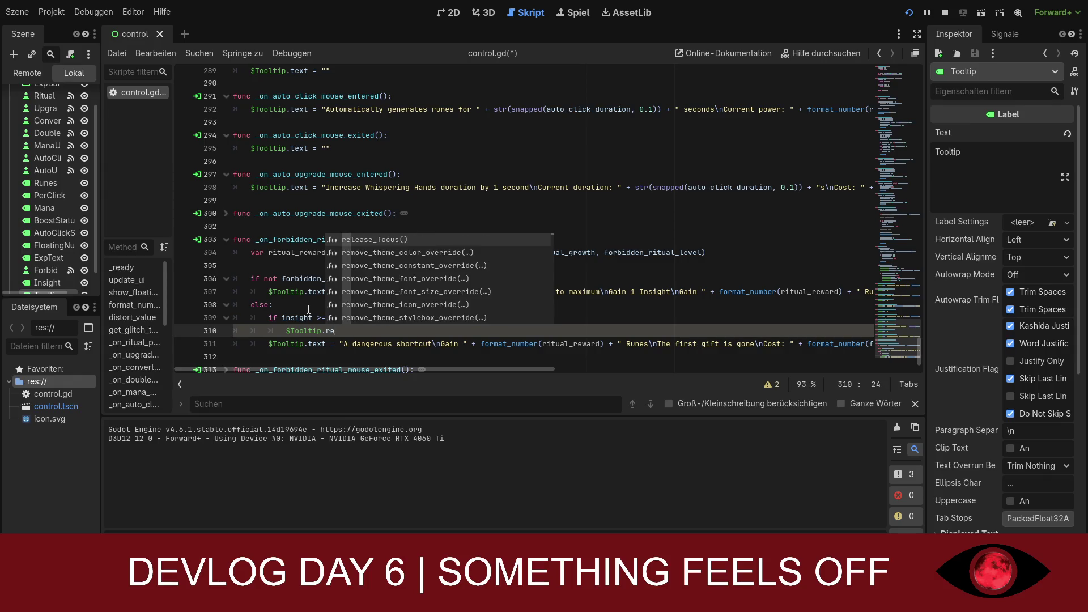
key("BackSpace")
key("BackSpace")
key("BackSpace")
type("t")
type(".text")
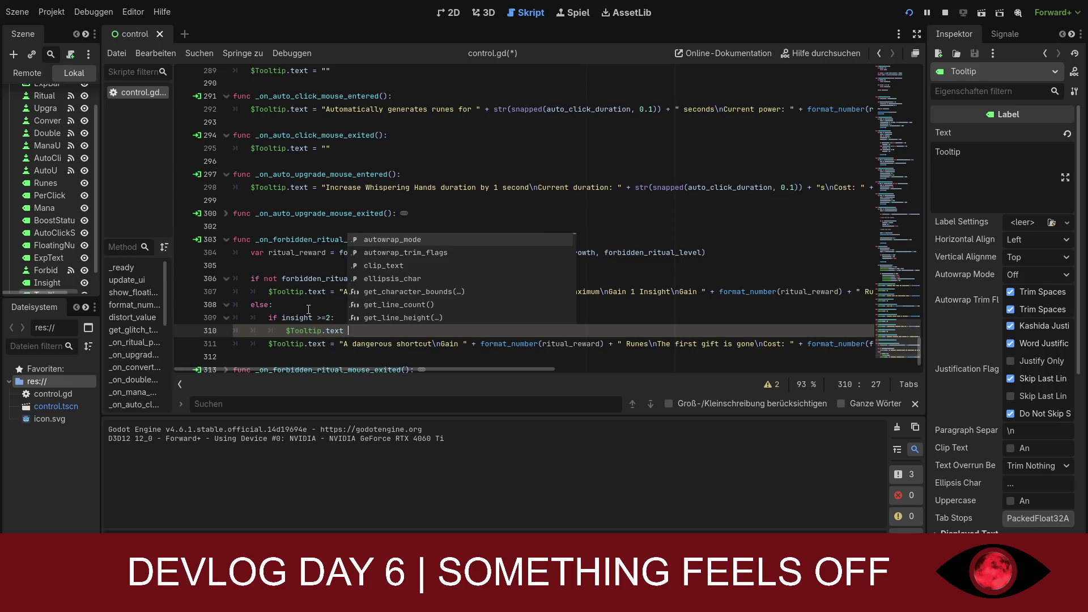
type(" ?")
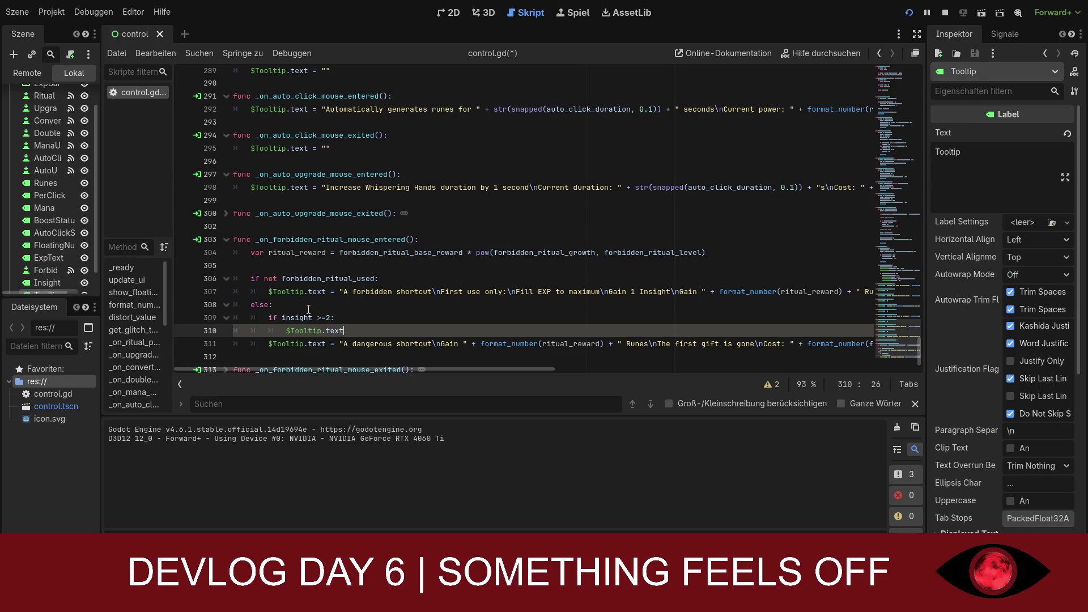
type("=")
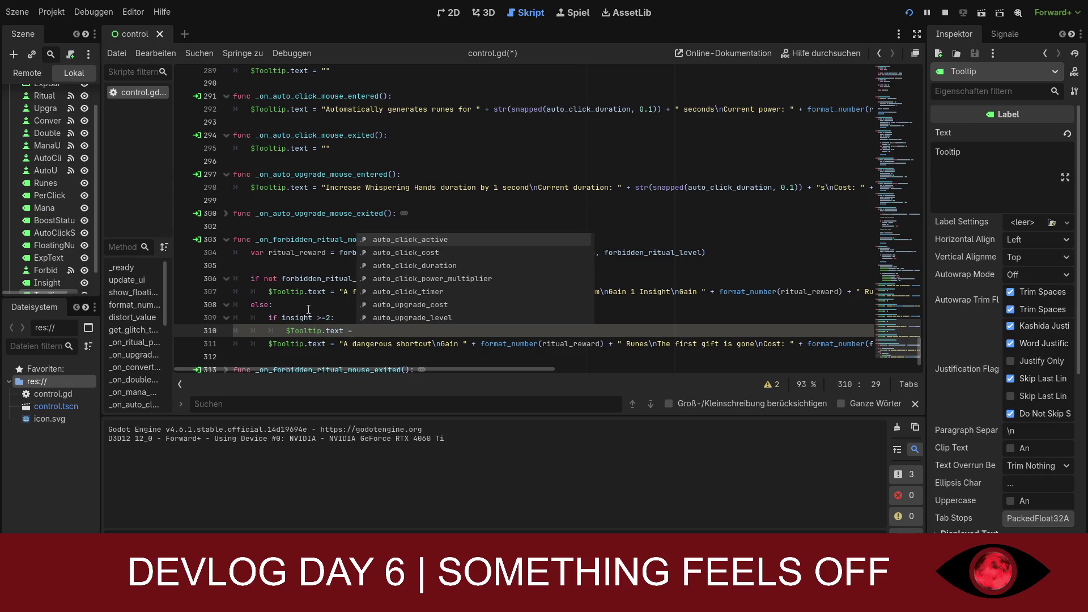
type("\"")
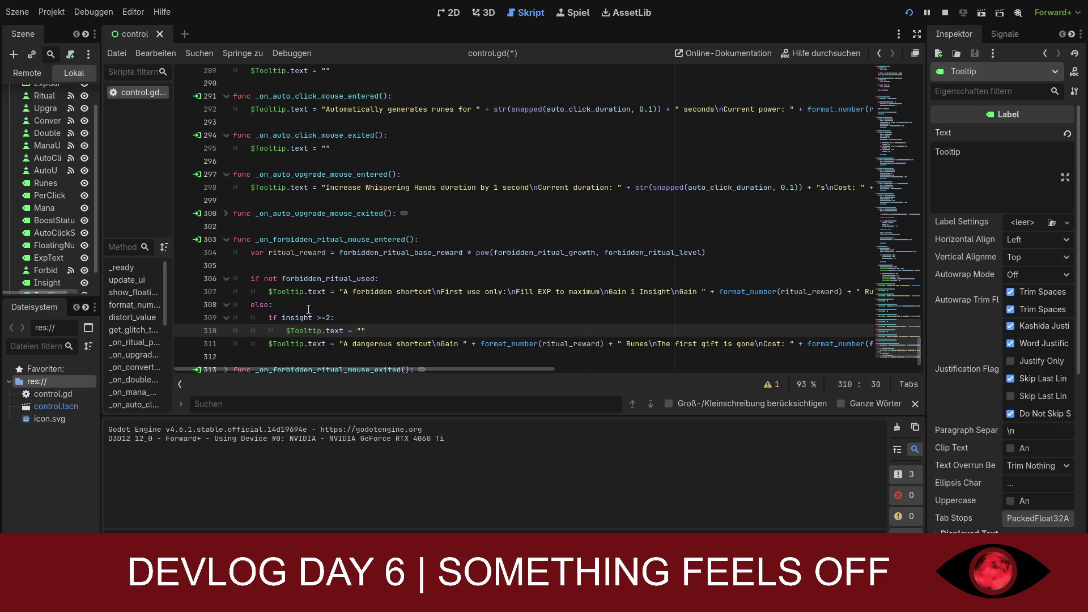
type("T")
type("he Ritual ")
type("f")
Step: Correct the tooltip's opening text to 'The ritual lingers'
key("BackSpace")
key("BackSpace")
key("BackSpace")
key("BackSpace")
type("ritual")
type(" lo")
key("BackSpace")
type("ingers")
type("/")
key("BackSpace")
key("BackSpace")
type("/")
key("BackSpace")
key("BackSpace")
Step: Continue the string with '\nGain ' + format_number(ritual_reward)
type("s")
type("\\")
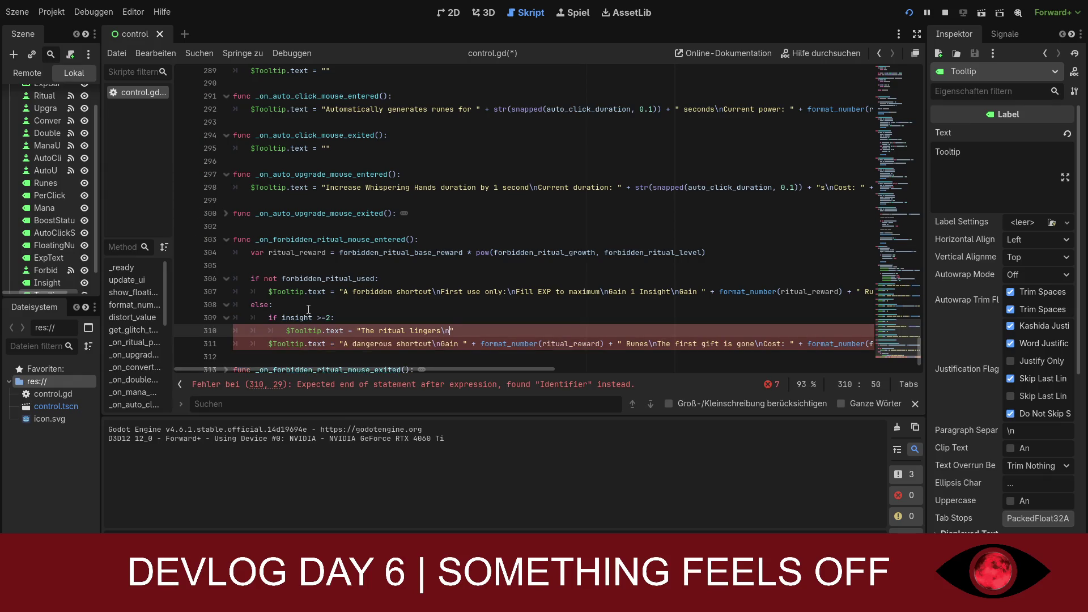
type("nGain")
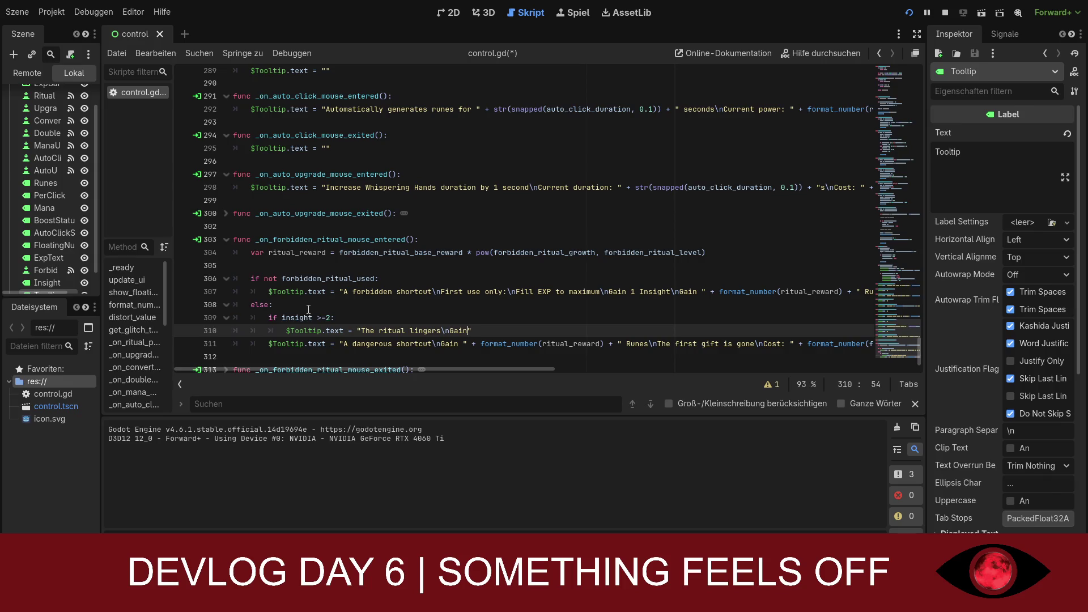
type(" \" ")
type("+ ")
type("fo")
type("rmat")
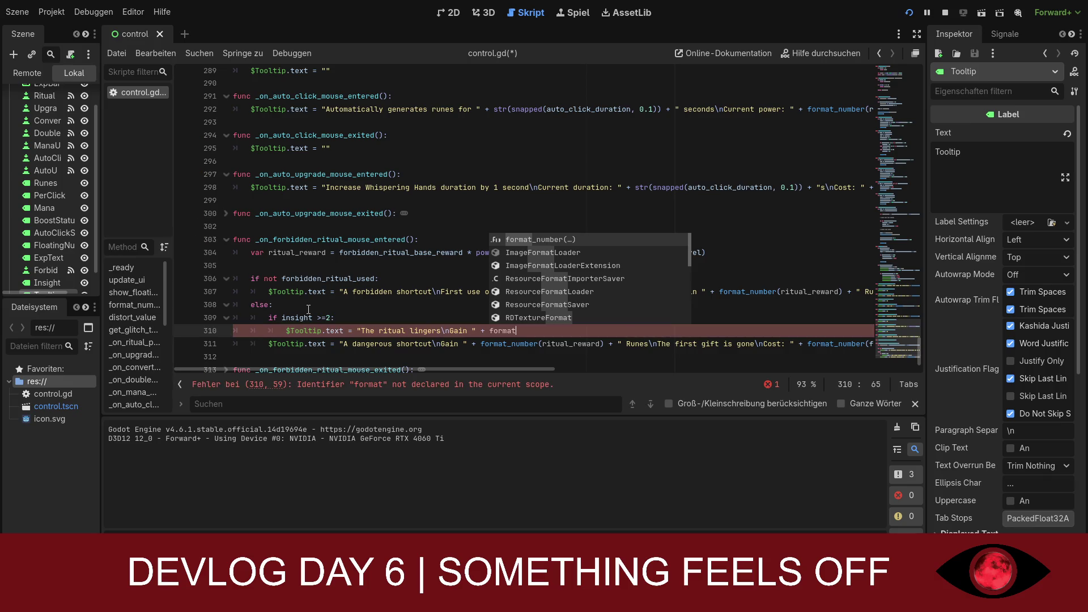
key("Return")
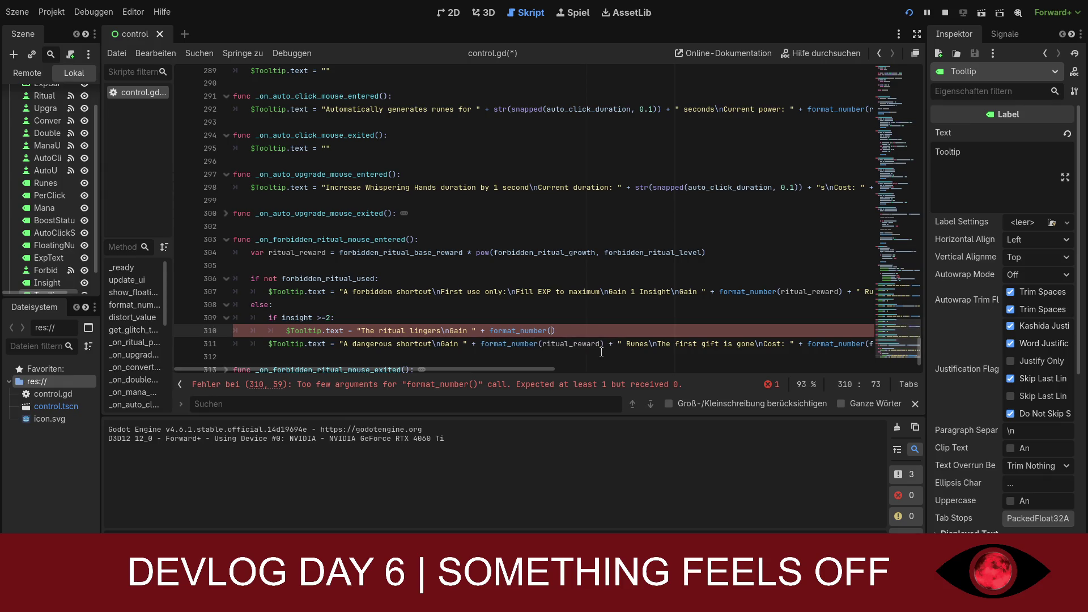
type("ritual")
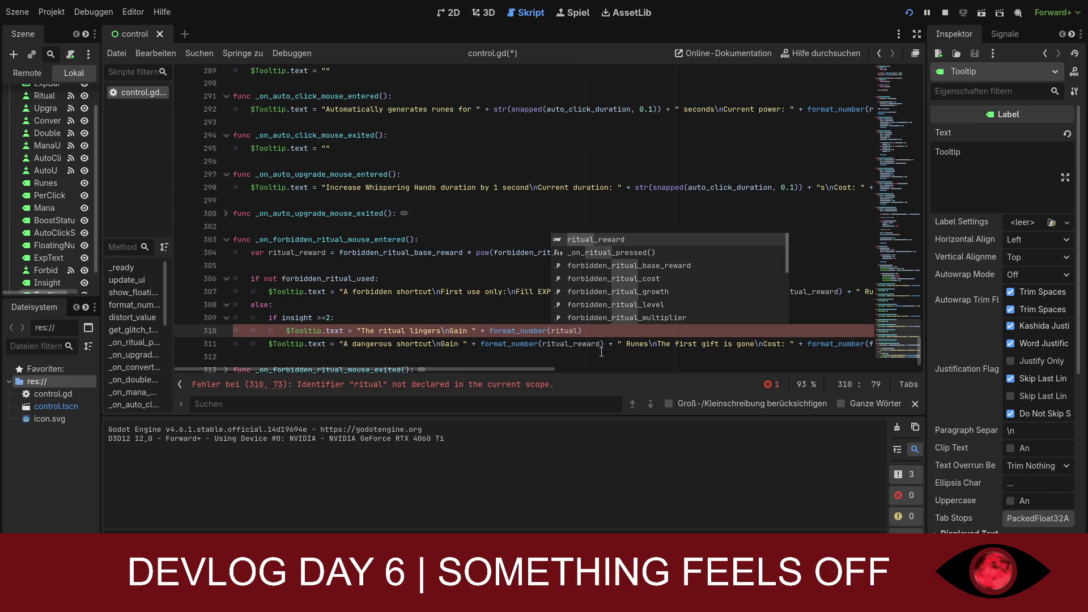
key("Return")
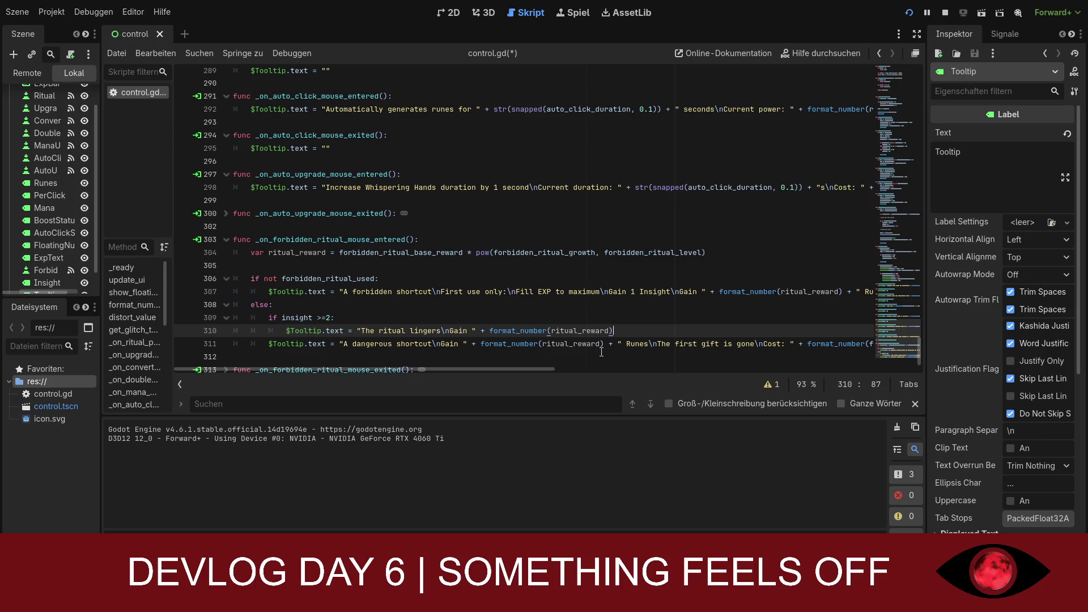
key("Down")
key("Up")
Step: Append 'Runes\nThe first gift is gone\nSomething feels... wrong' to the tooltip, fixing the \s typo
type("Runes")
type("\\")
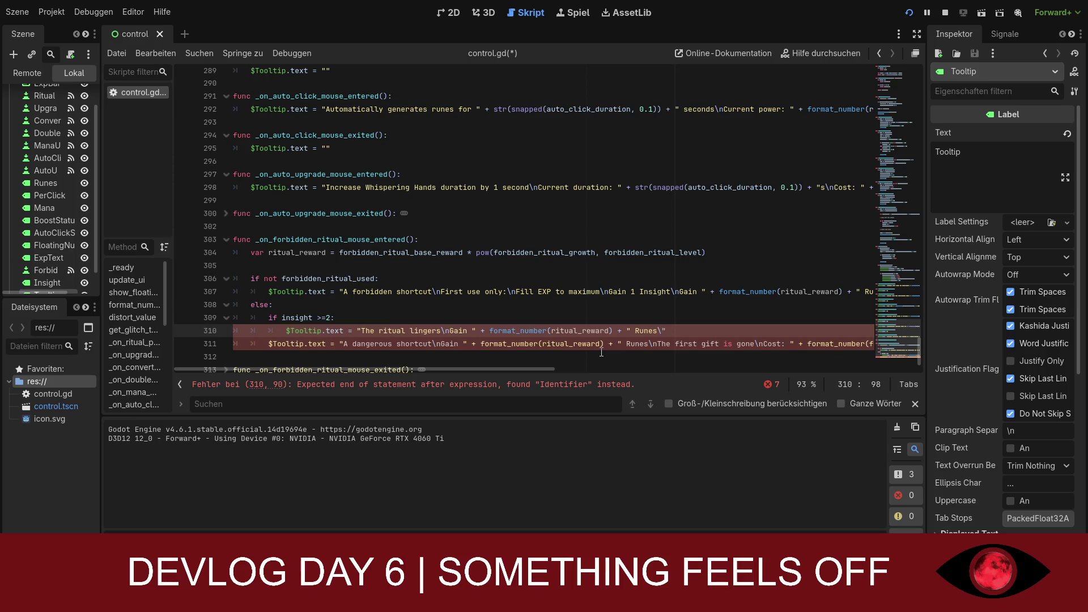
type("nThe")
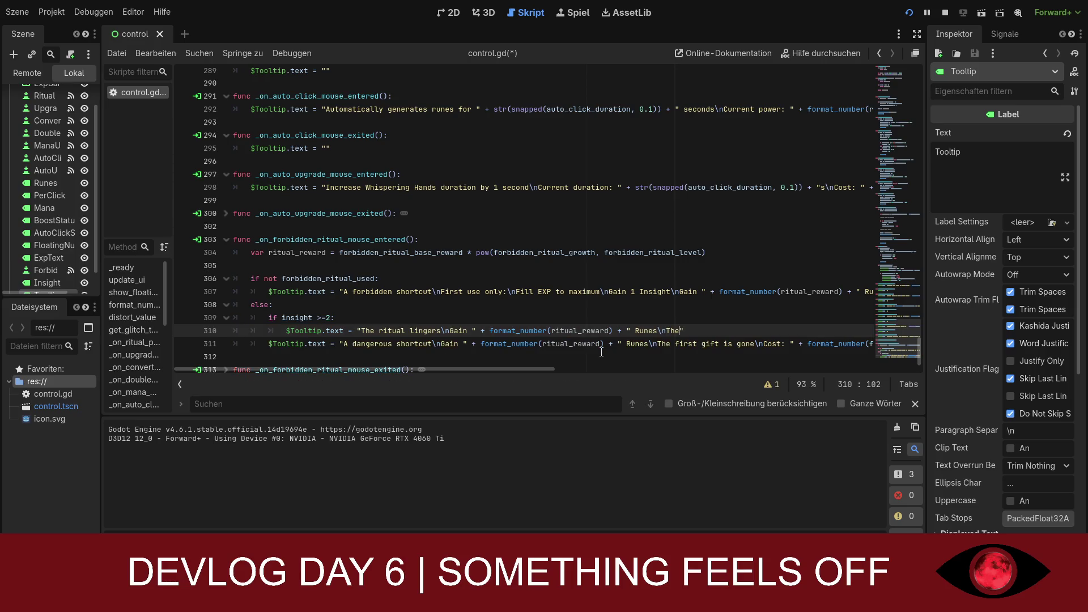
type(" f")
type("irst g")
type("ift is gone")
type("\\")
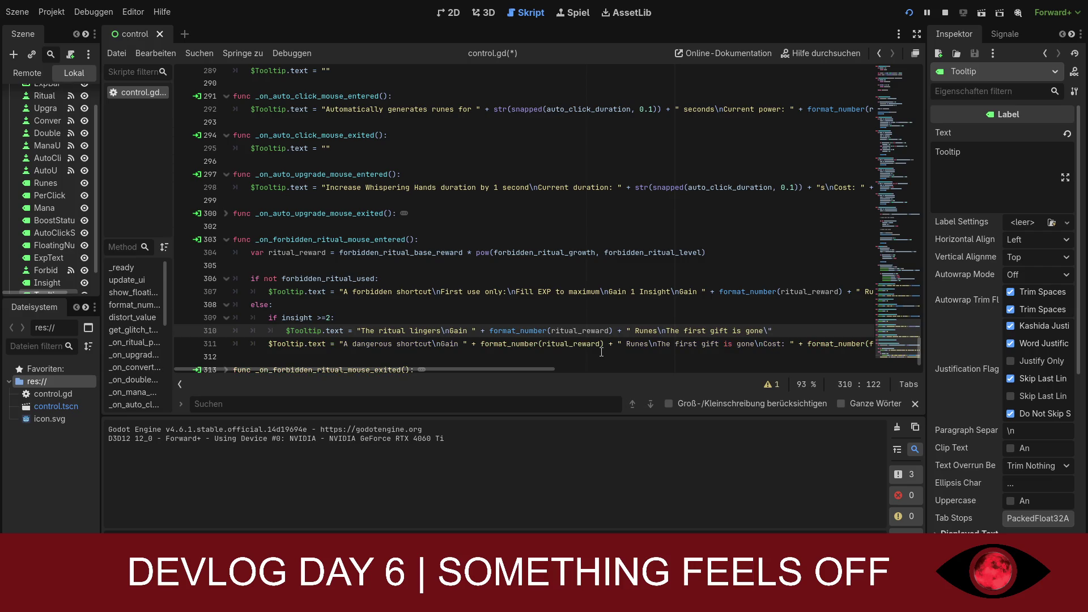
type("s")
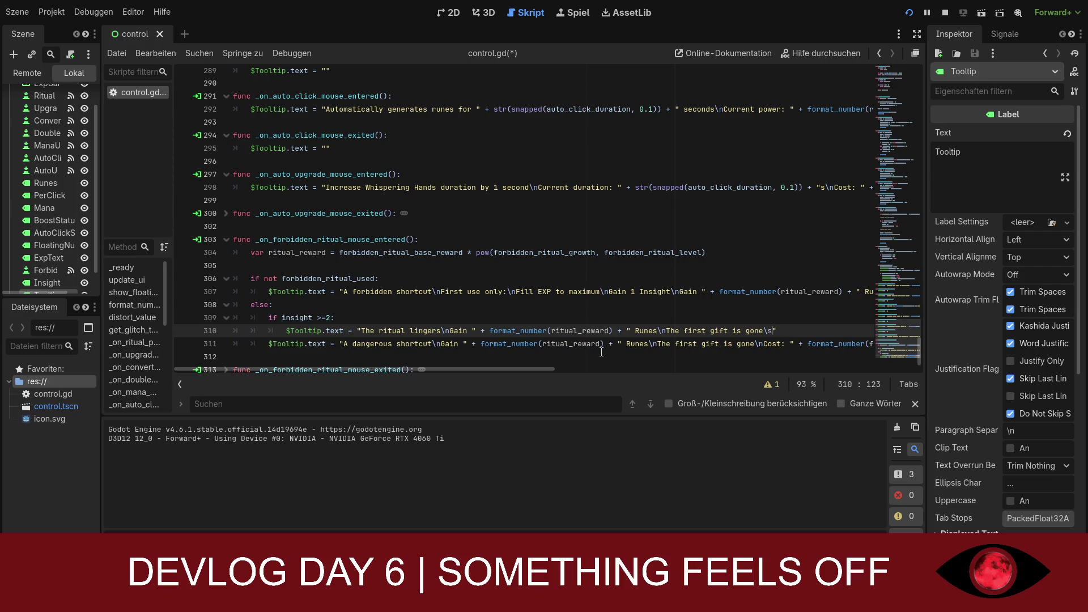
key("BackSpace")
type("n")
type("Something ")
type("feels")
type("... wrong")
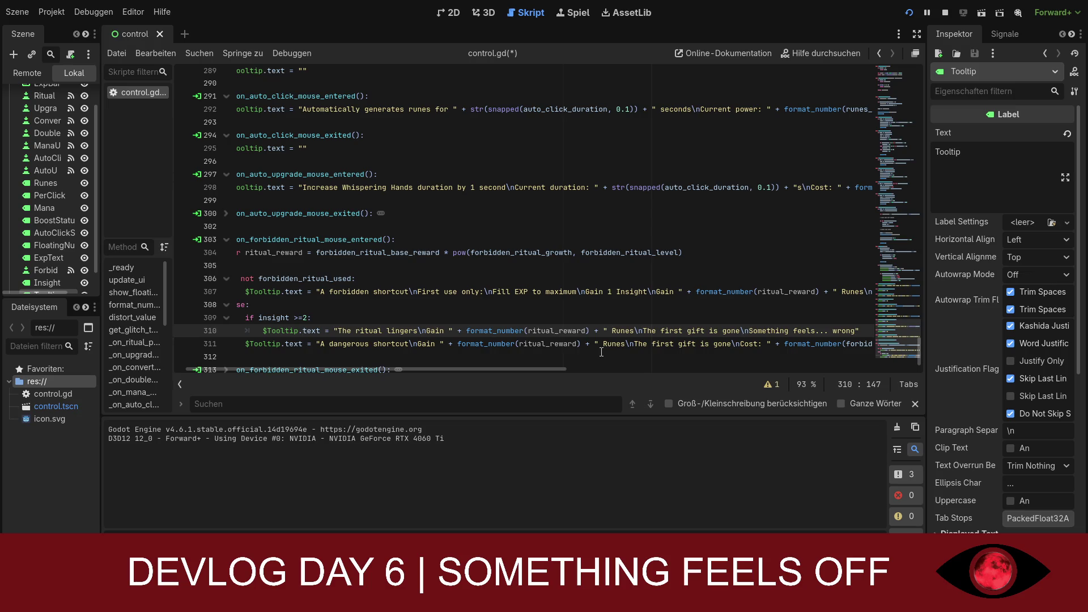
key("BackSpace")
Step: Add '\nCost: ' + format_number(forbidden_ritual_cost) + to the insight tooltip string
type("g\\")
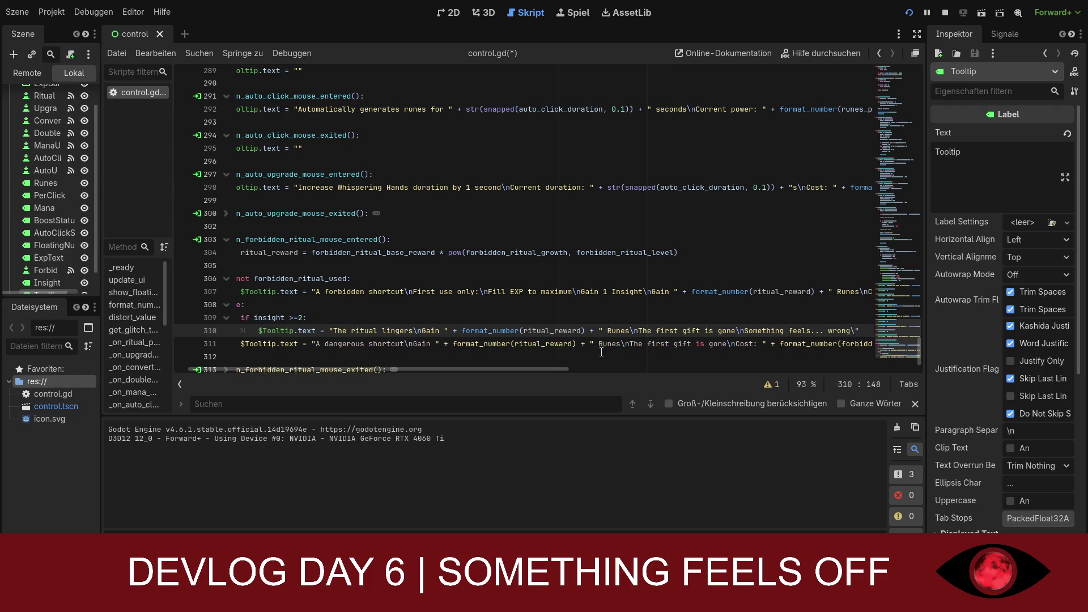
type("nCost")
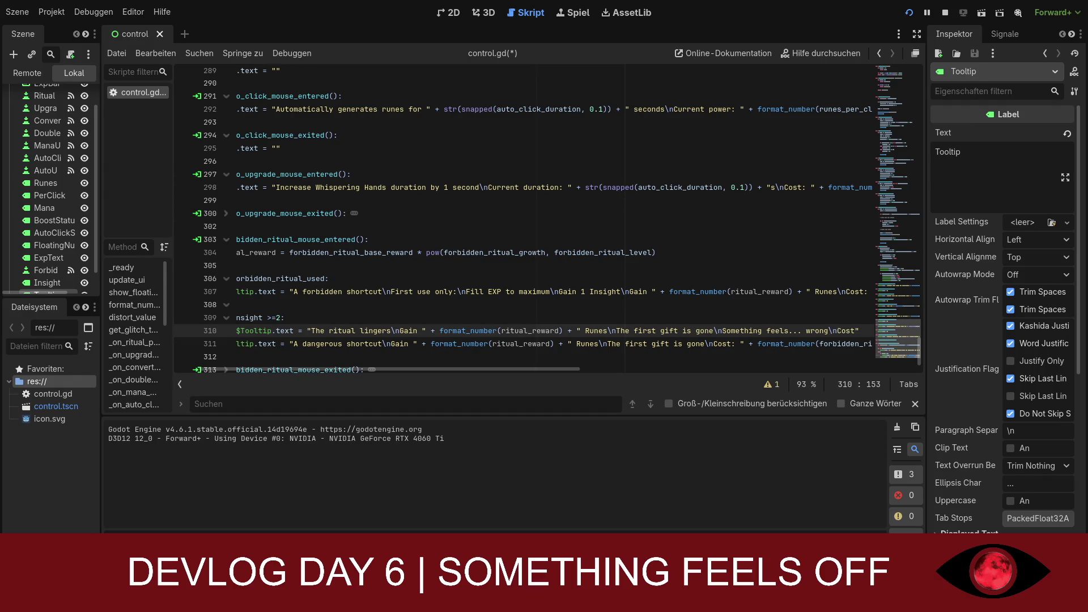
left_click(866, 331)
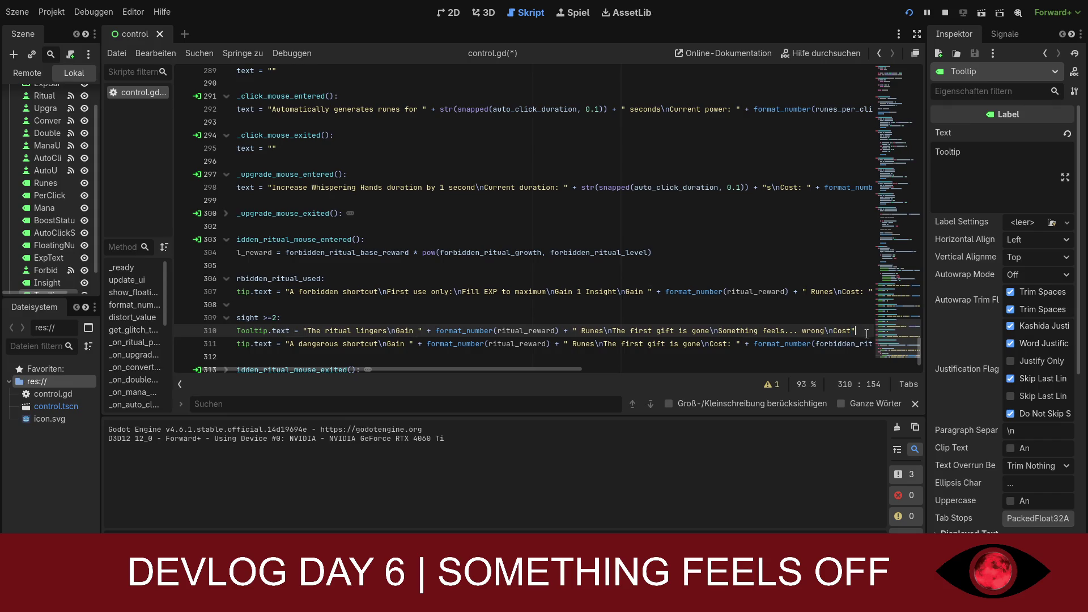
type(":")
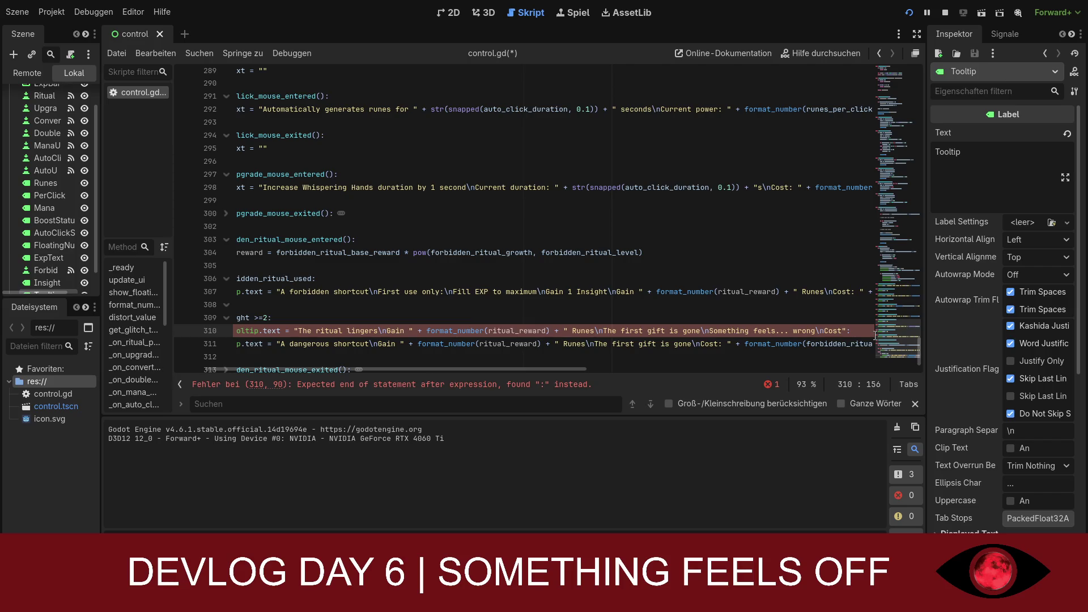
type("\"")
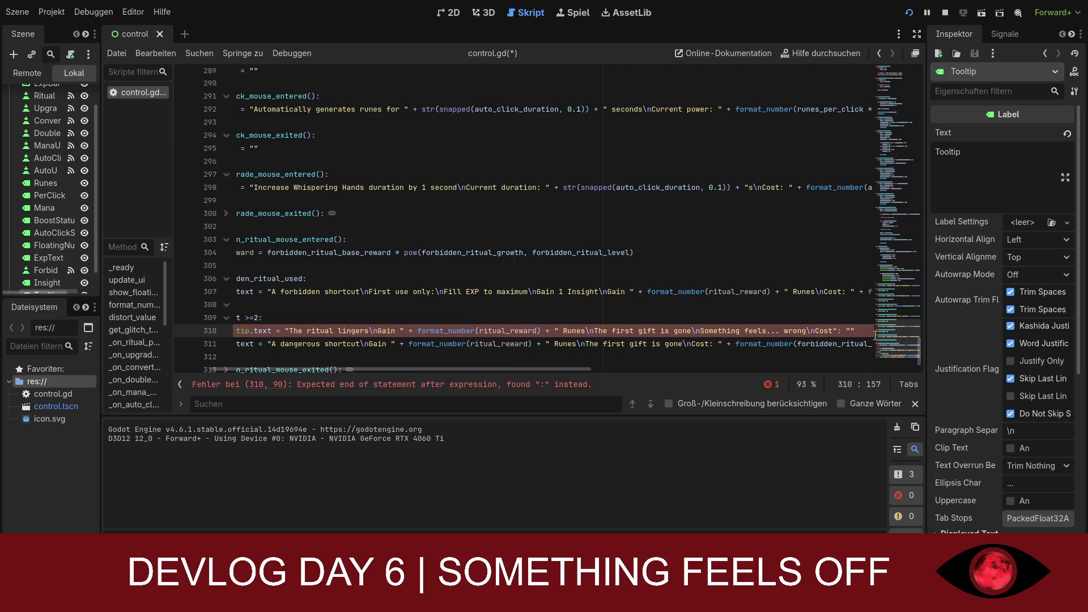
type("+ ")
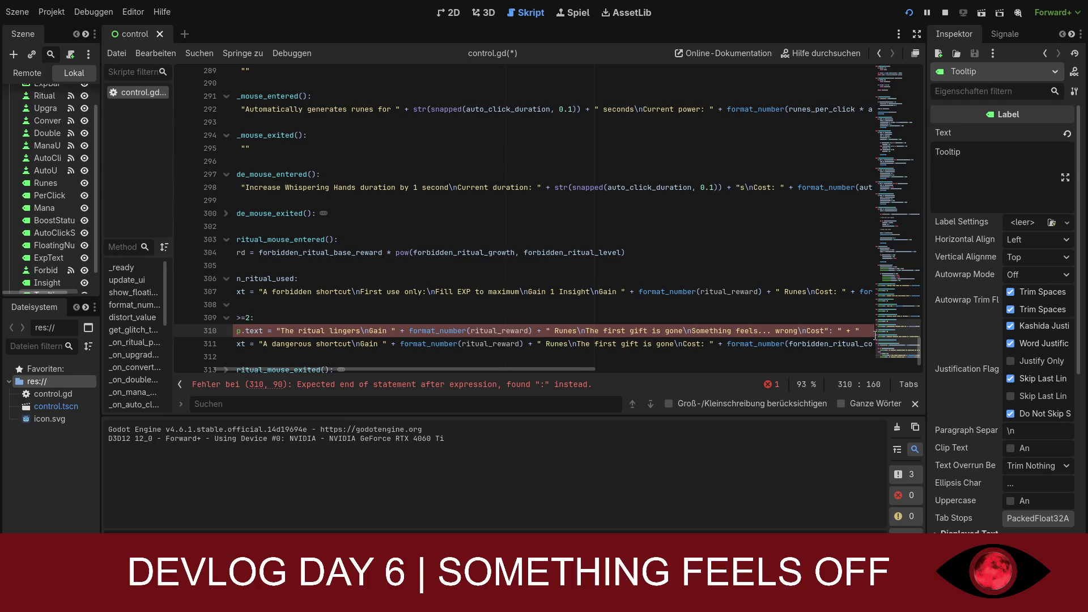
type("format")
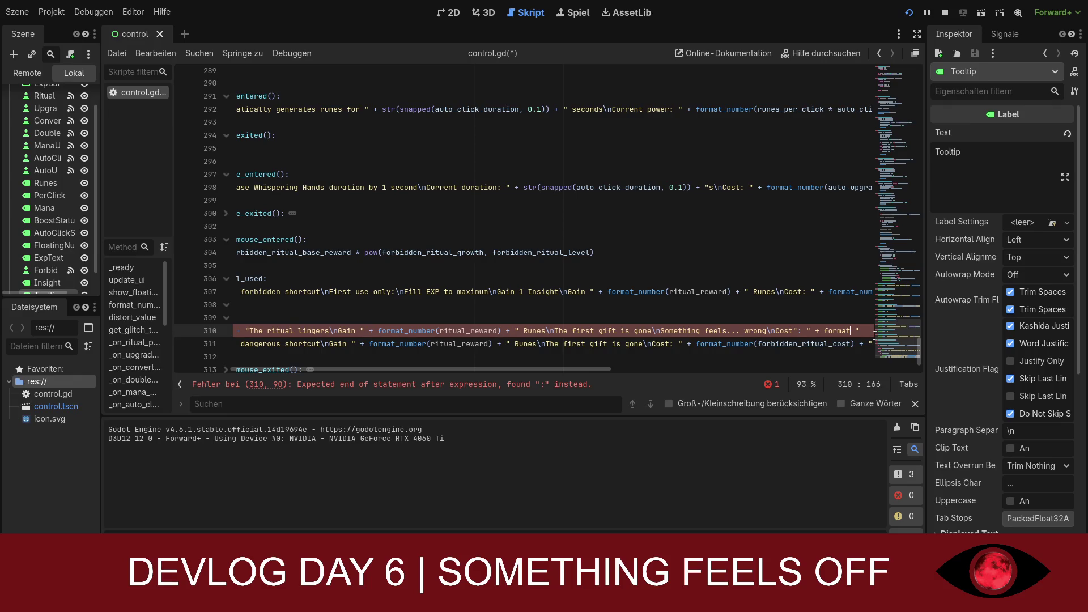
type(" numv")
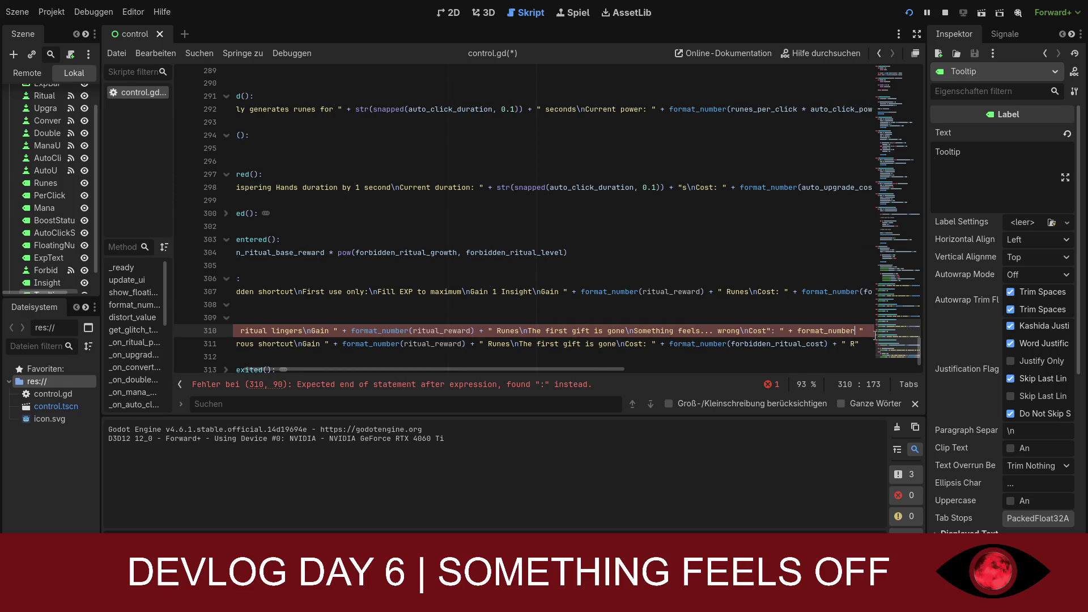
type("(")
type("forbidden_")
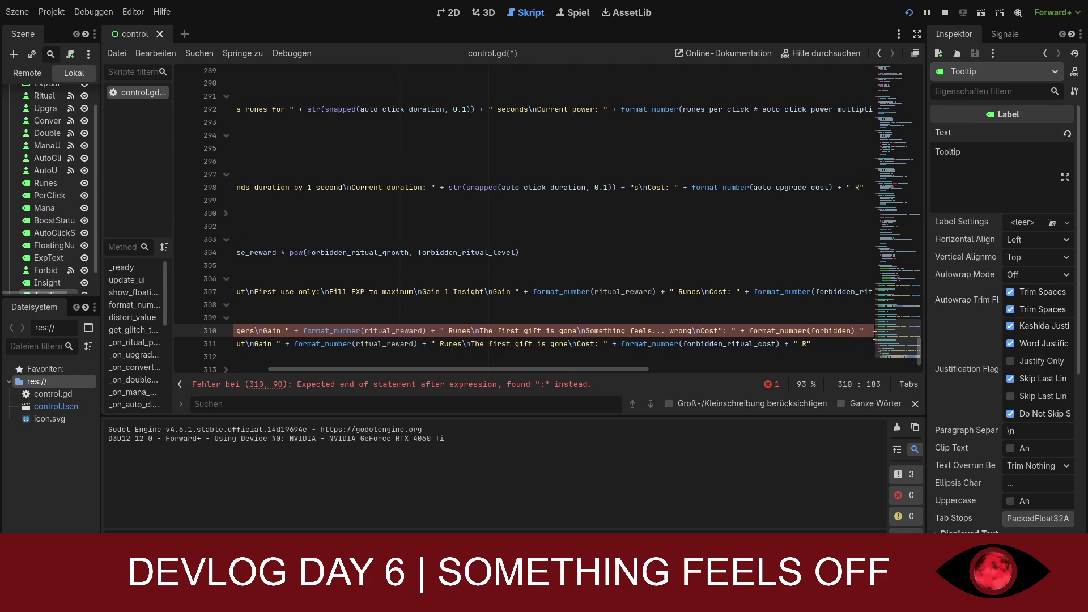
type("ritua")
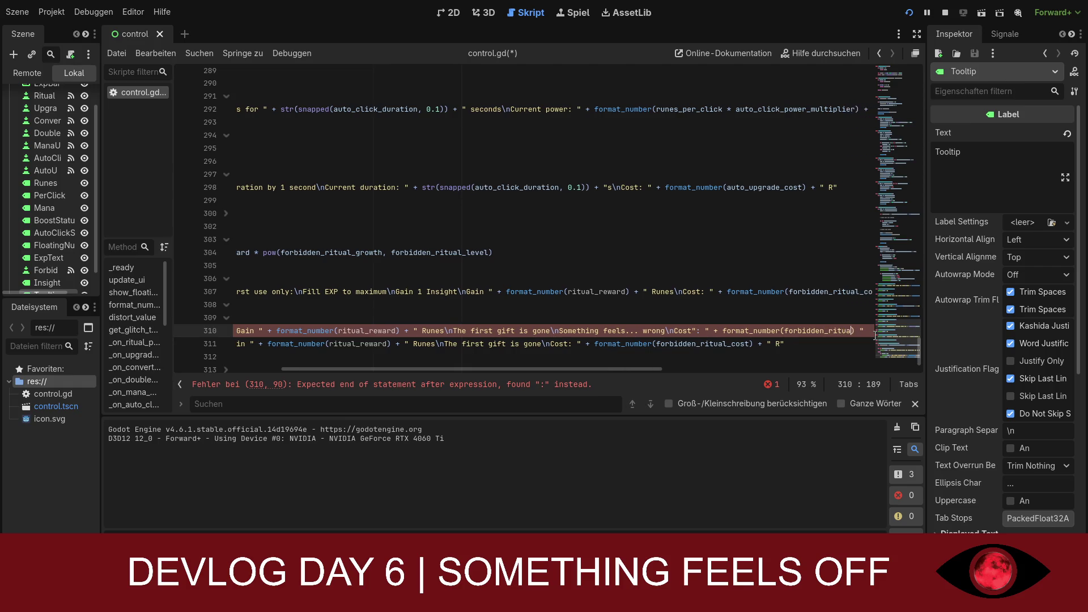
type("l_cost")
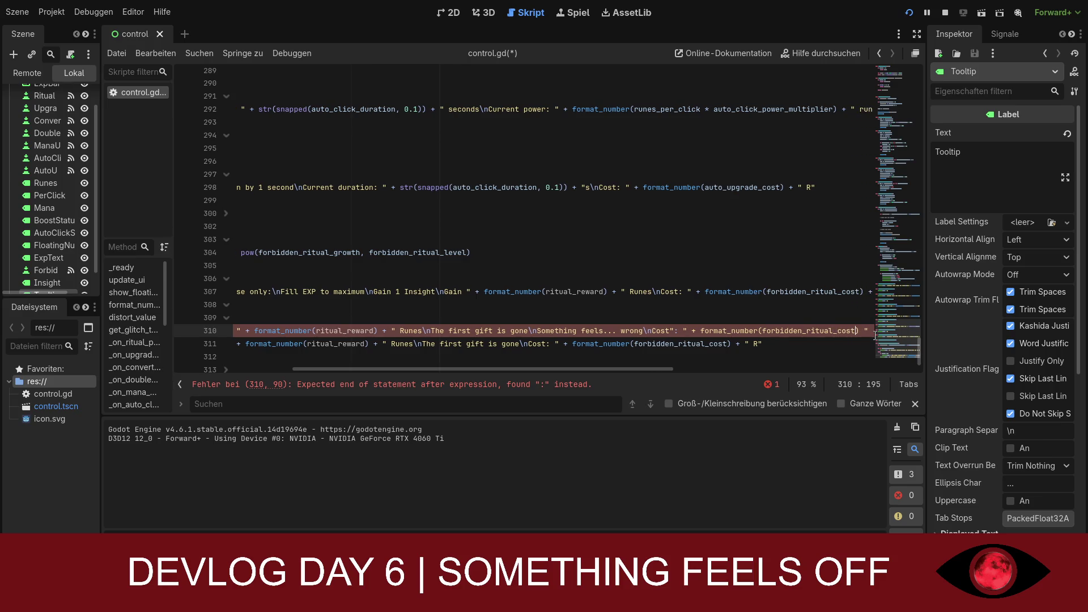
type(")")
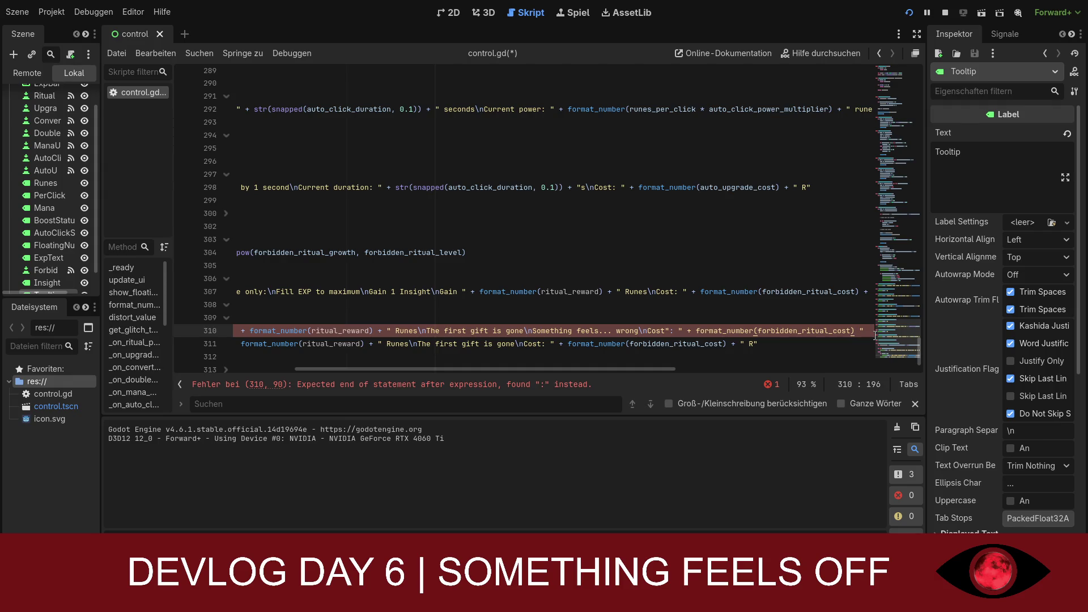
type(" +")
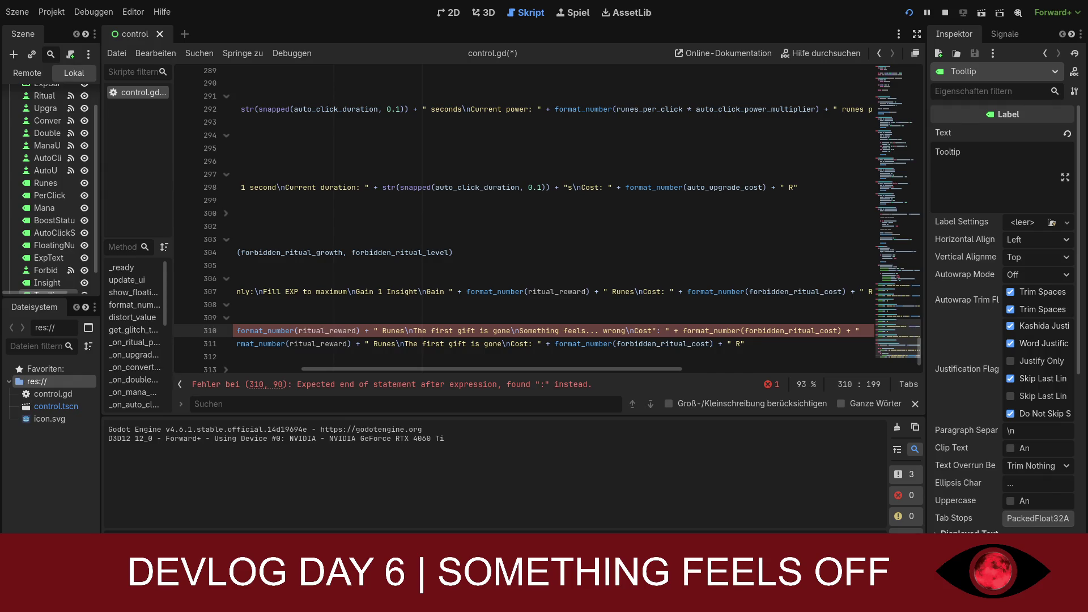
Step: Undo the stray quote after Cost and end line 310 with ' R"' to clear the parse error
key("ctrl+Left")
key("ctrl+Left")
key("ctrl+Left")
key("ctrl+z")
key("ctrl+z")
key("ctrl+z")
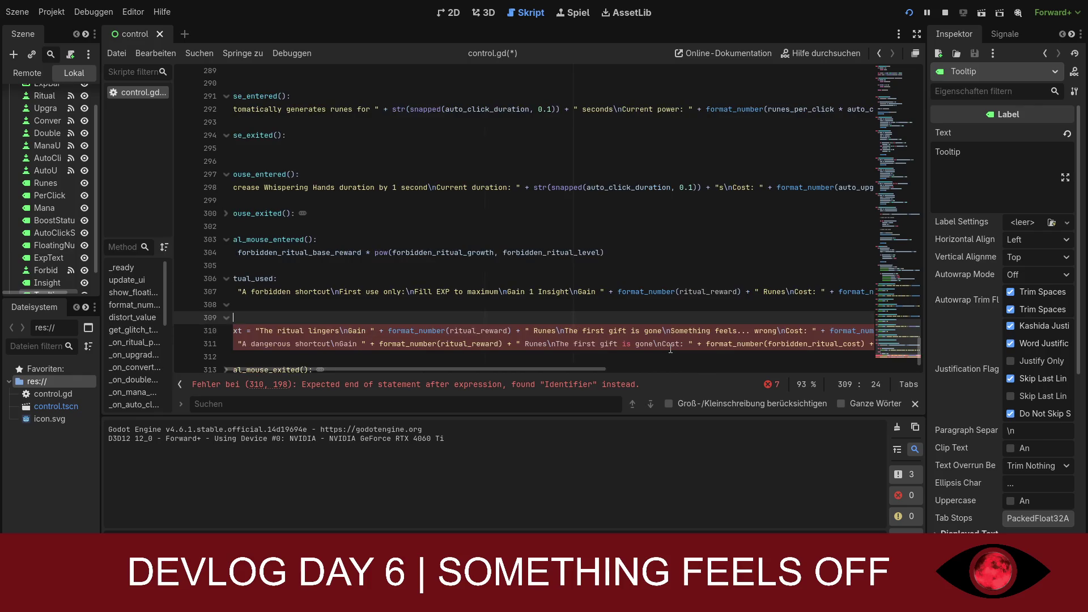
key("ctrl+z")
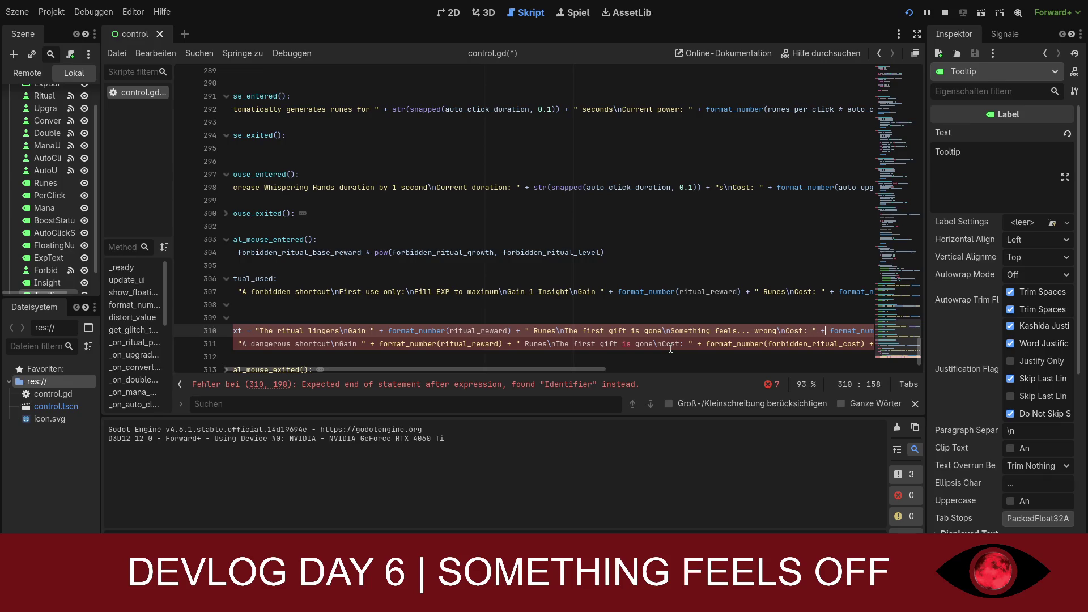
key("Home")
key("Down")
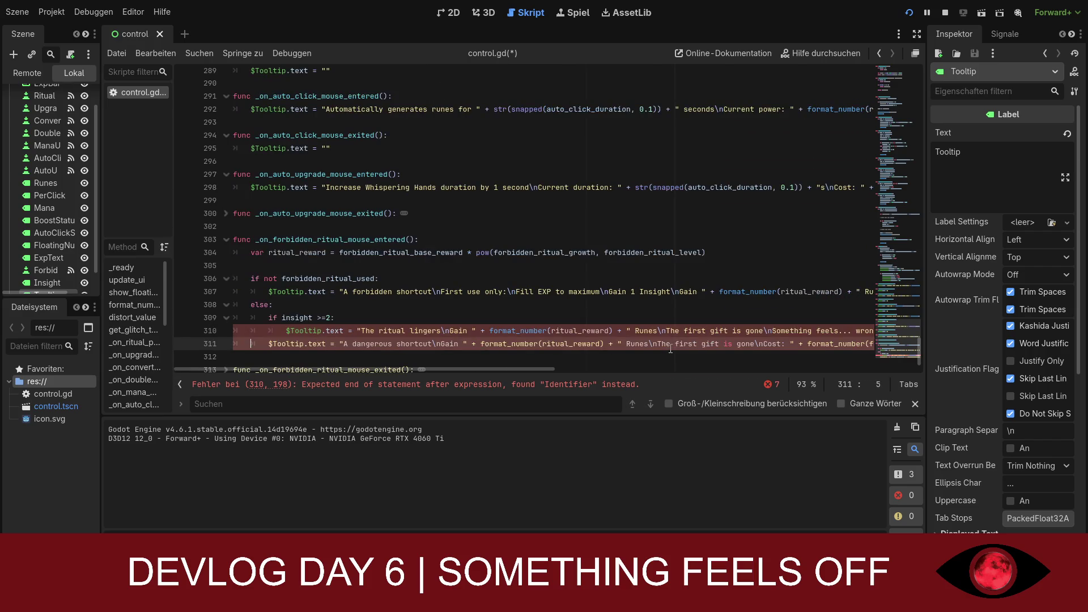
key("Up")
key("End")
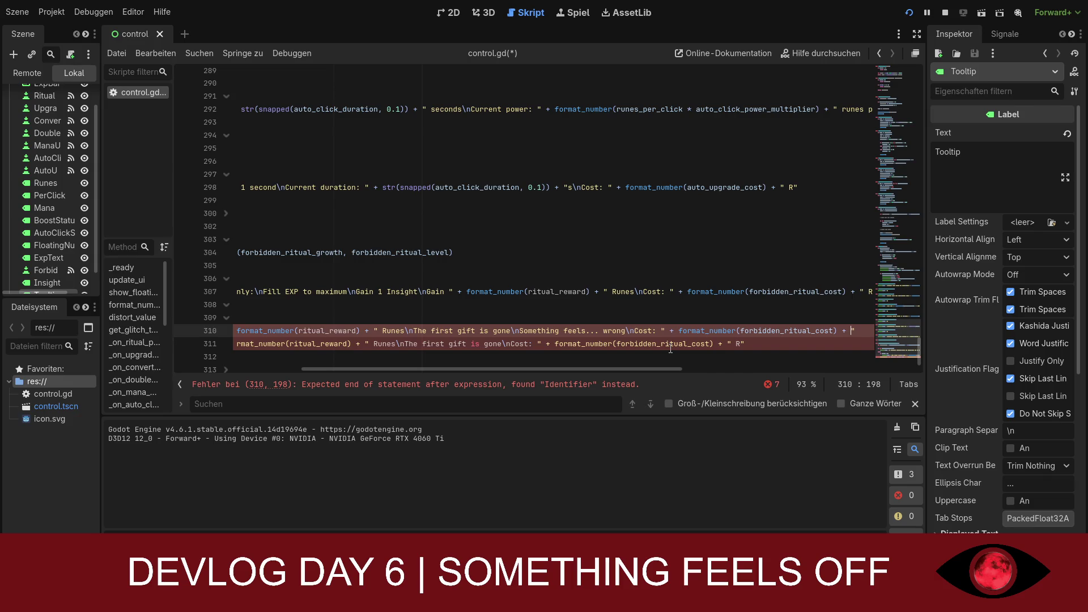
type("R")
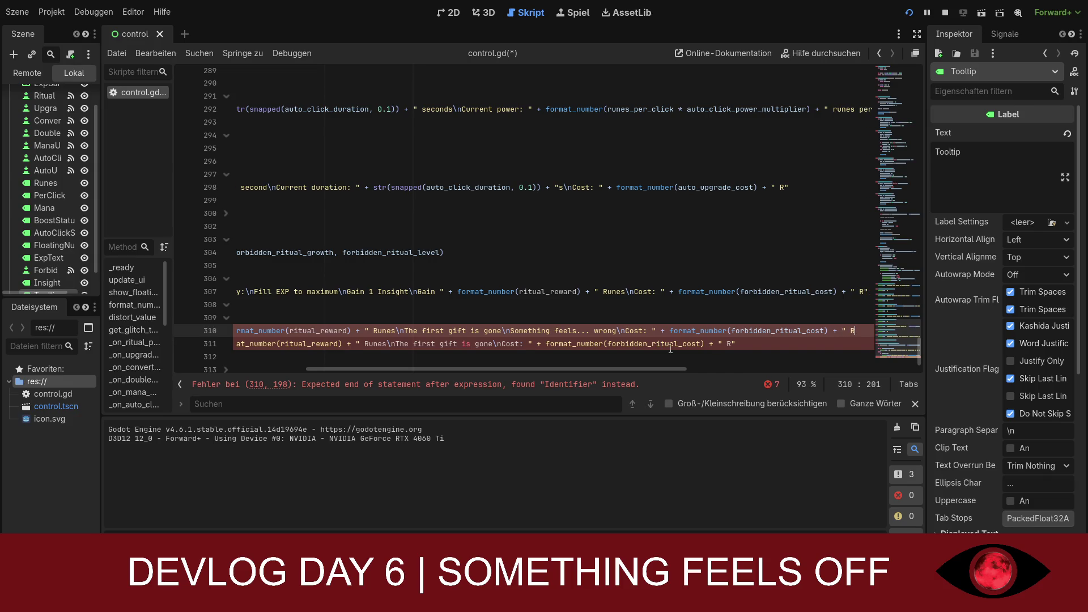
type("\"")
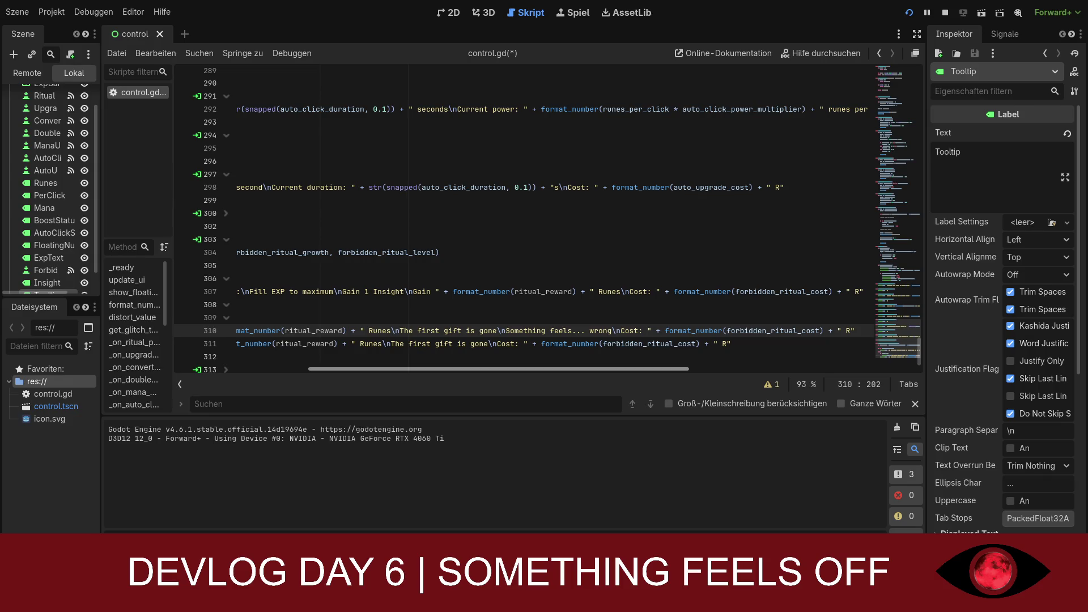
Step: Examine line 311, the 'A dangerous shortcut' tooltip line, to find the indentation problem
left_click_drag(669, 368, 494, 371)
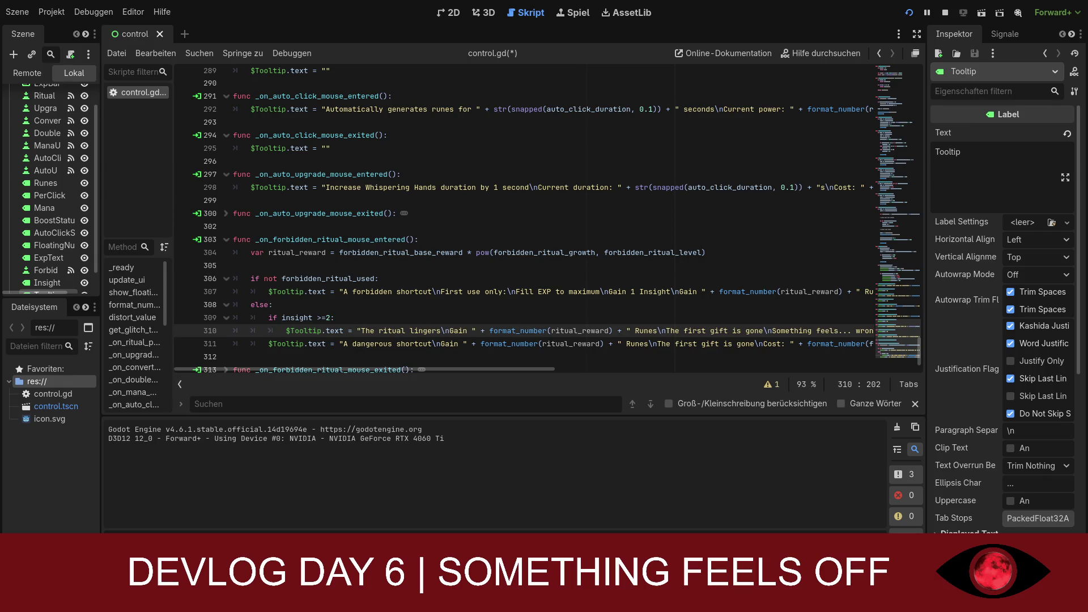
left_click(517, 345)
key("Right")
key("Right")
key("Right")
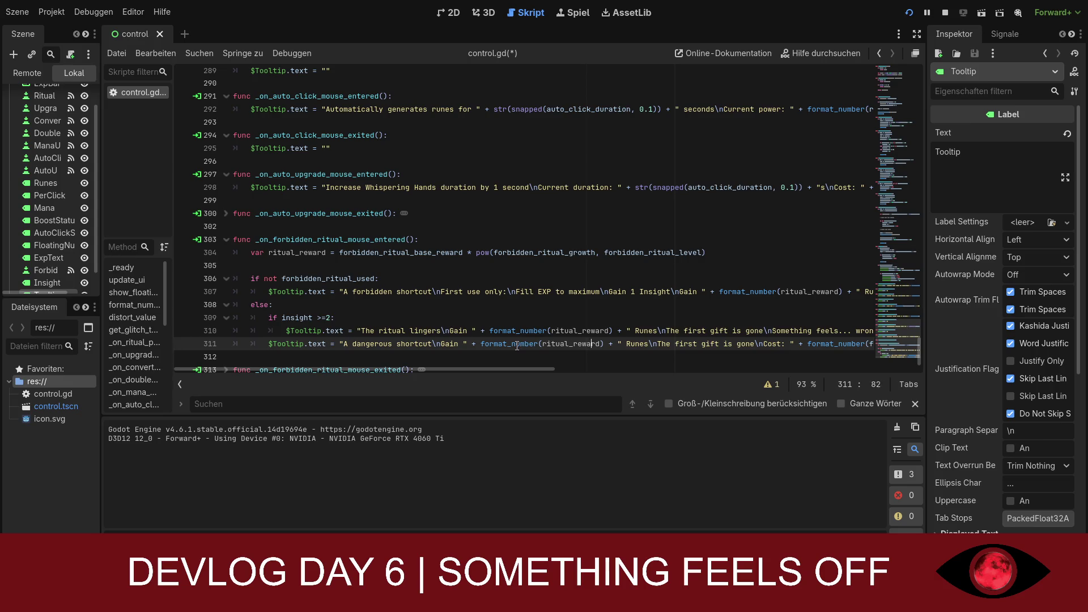
key("Right")
key("Right")
key("Right")
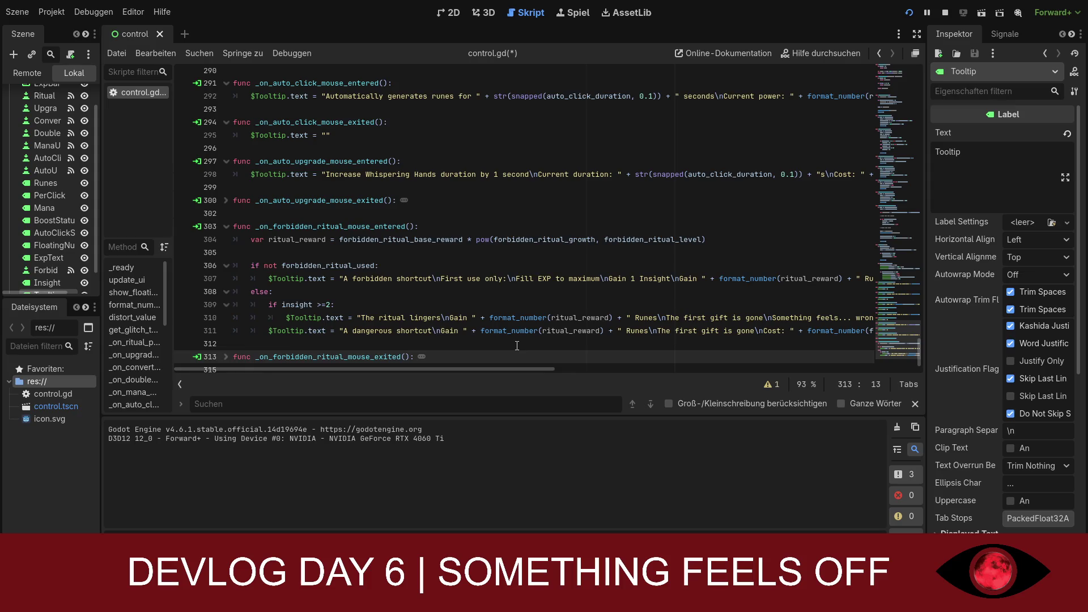
key("Left")
key("Left")
key("Left")
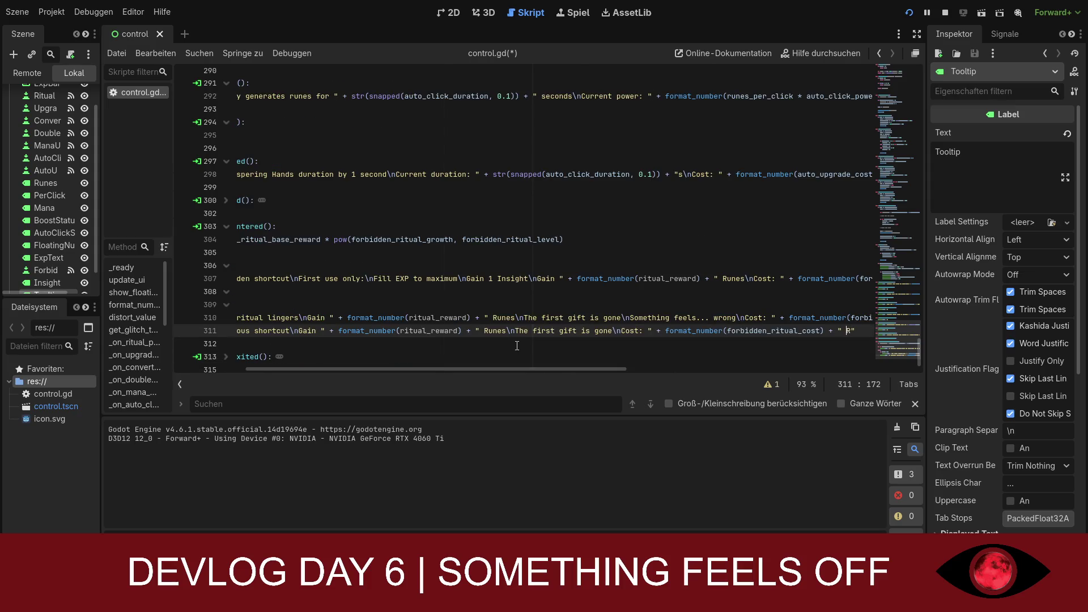
key("Down")
key("Left")
Step: Replace line 311 and indent it under the 'if insight >= 2:' check
left_click_drag(855, 330, 175, 333)
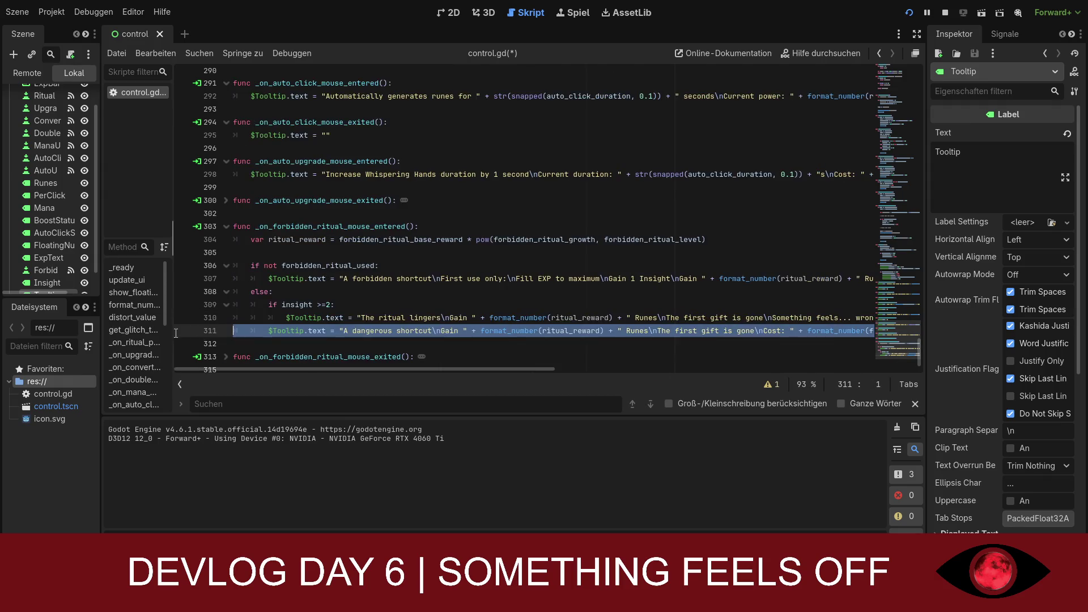
key("ctrl+v")
left_click_drag(488, 369, 321, 363)
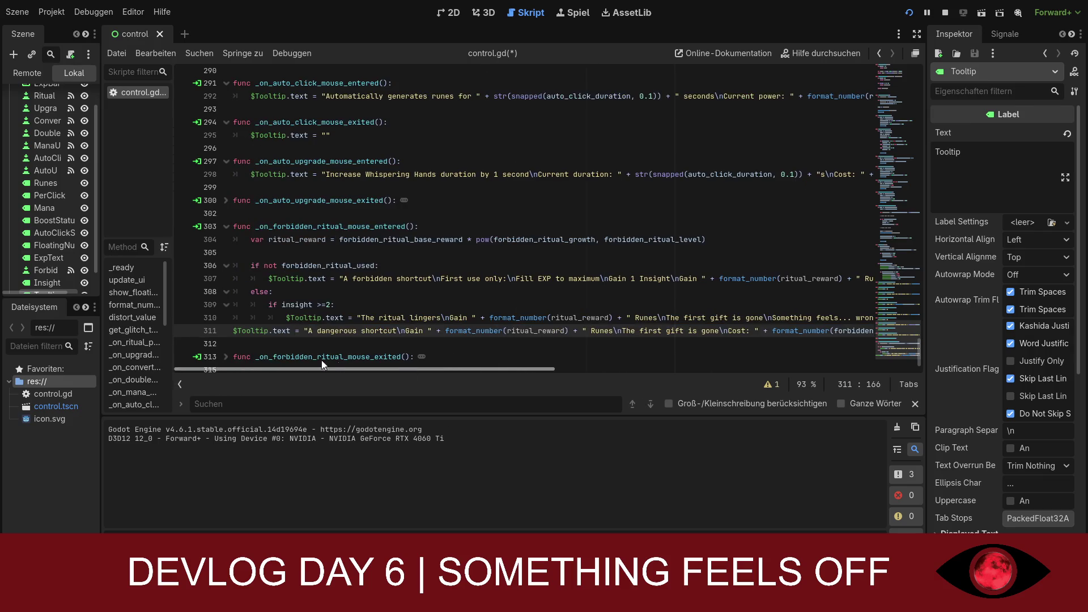
key("shift+Home")
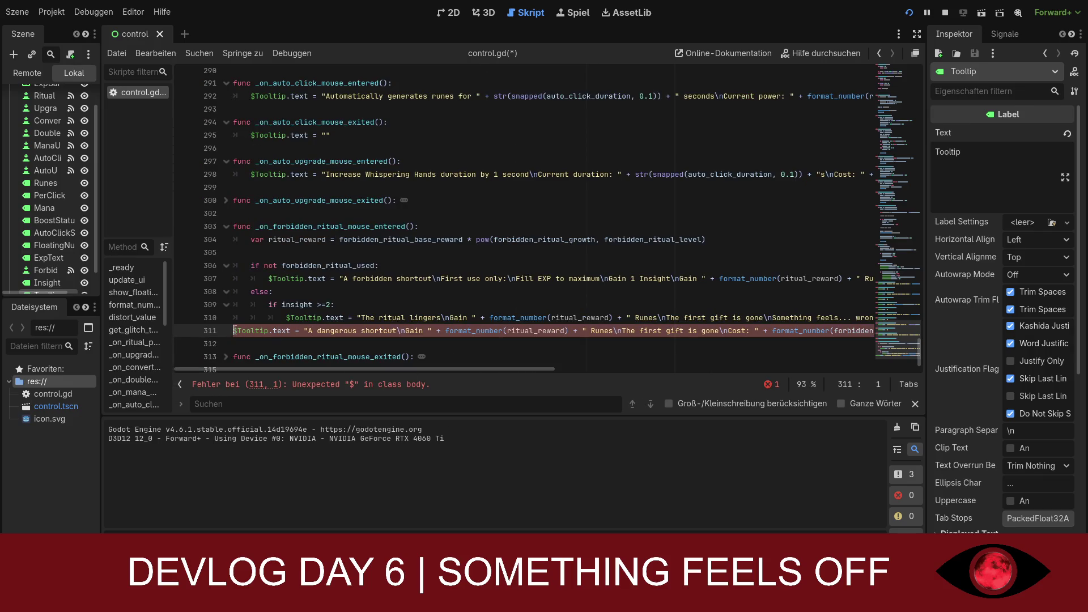
key("Tab")
key("Tab")
key("Tab")
key("Left")
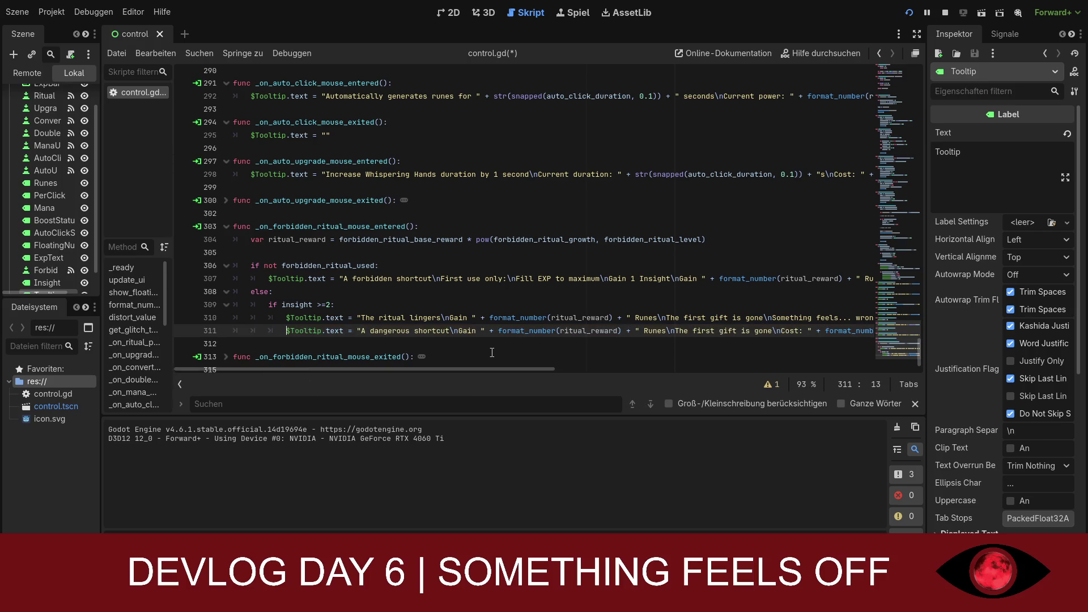
left_click(492, 352)
Step: Save control.gd and inspect the missing _on_deepen_the_ritual_pressed method warning
scroll(566, 363, "right", 3)
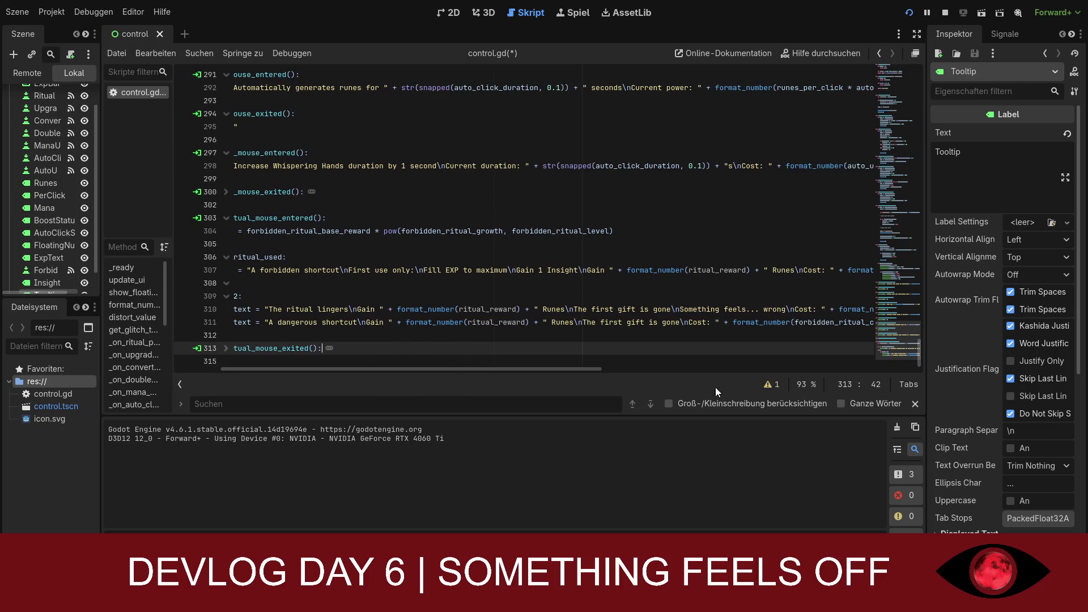
left_click(774, 385)
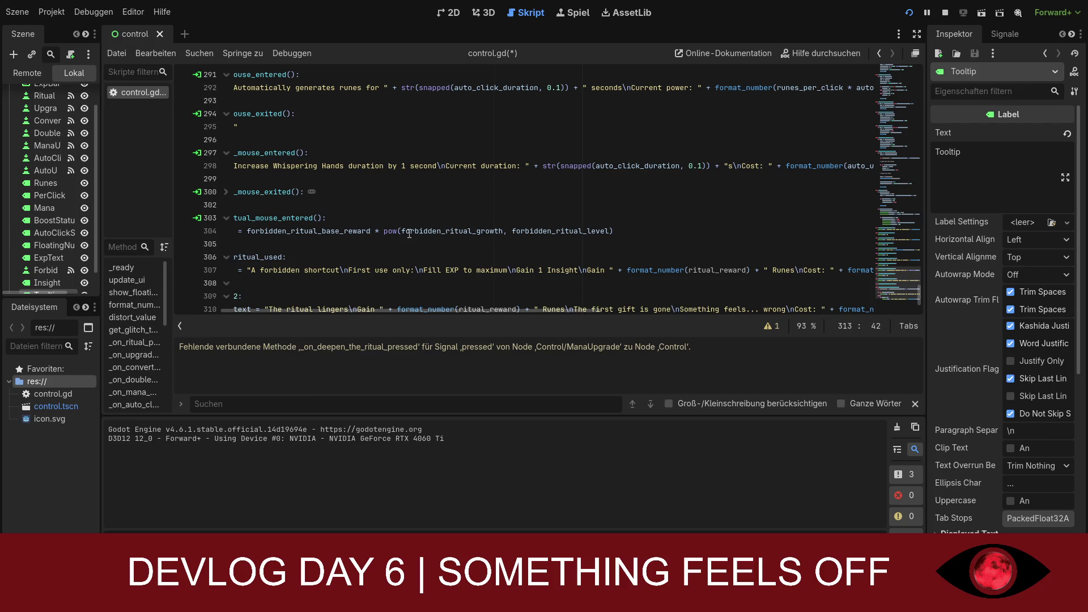
double_click(452, 231)
key("ctrl+s")
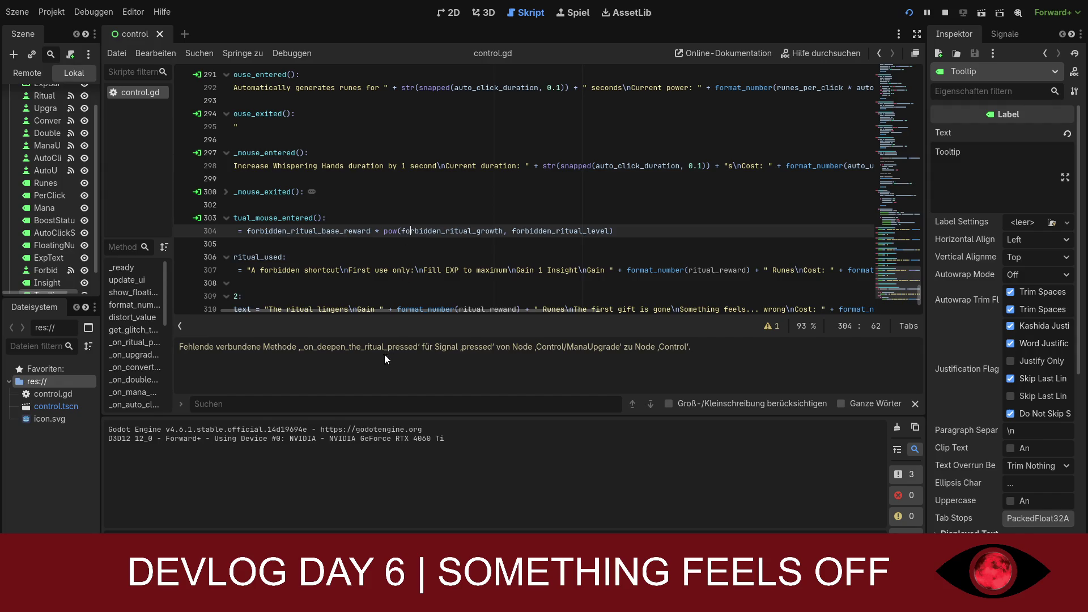
double_click(377, 348)
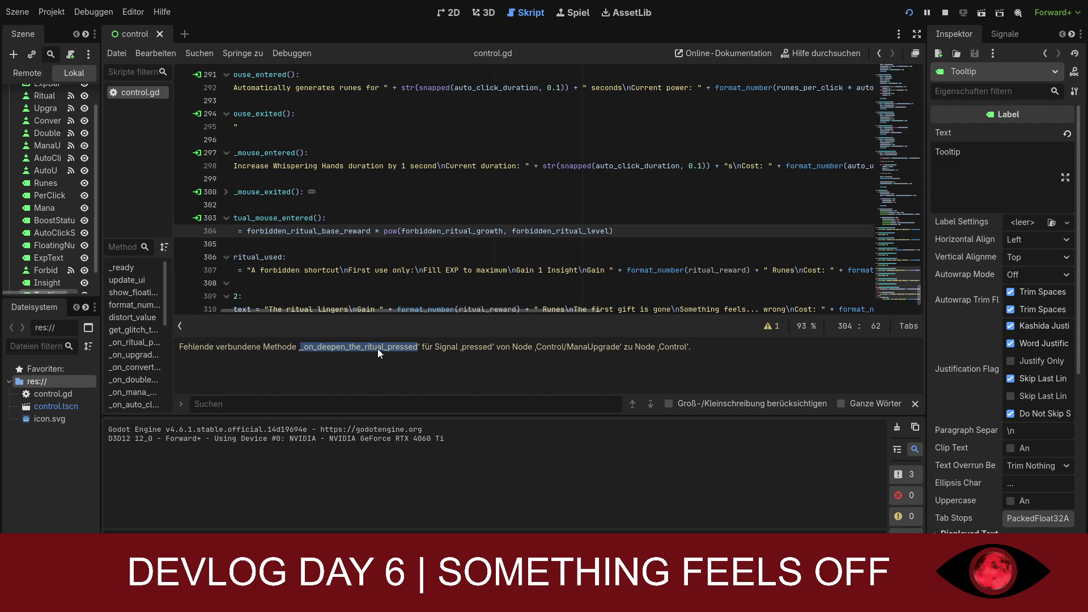
left_click(359, 368)
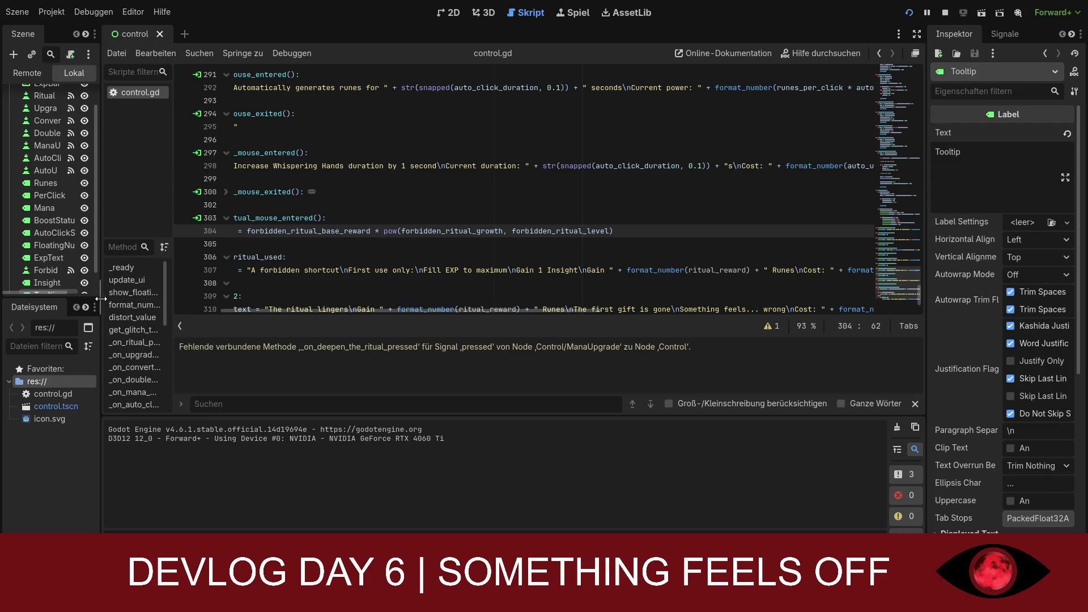
Step: Save the scene and run the game with F5
scroll(50, 273, "down", 1)
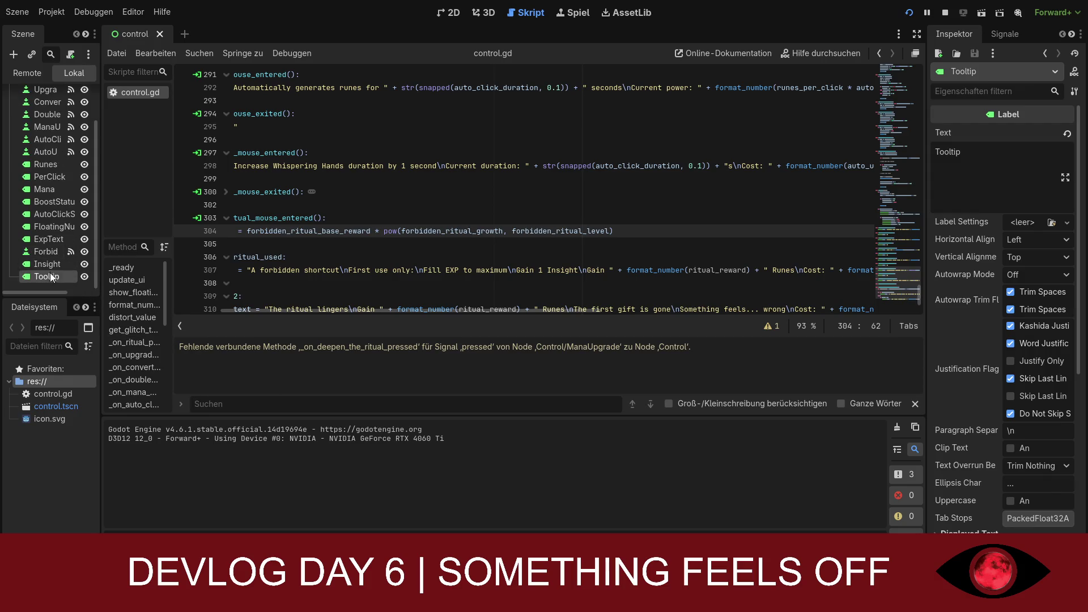
scroll(48, 264, "up", 3)
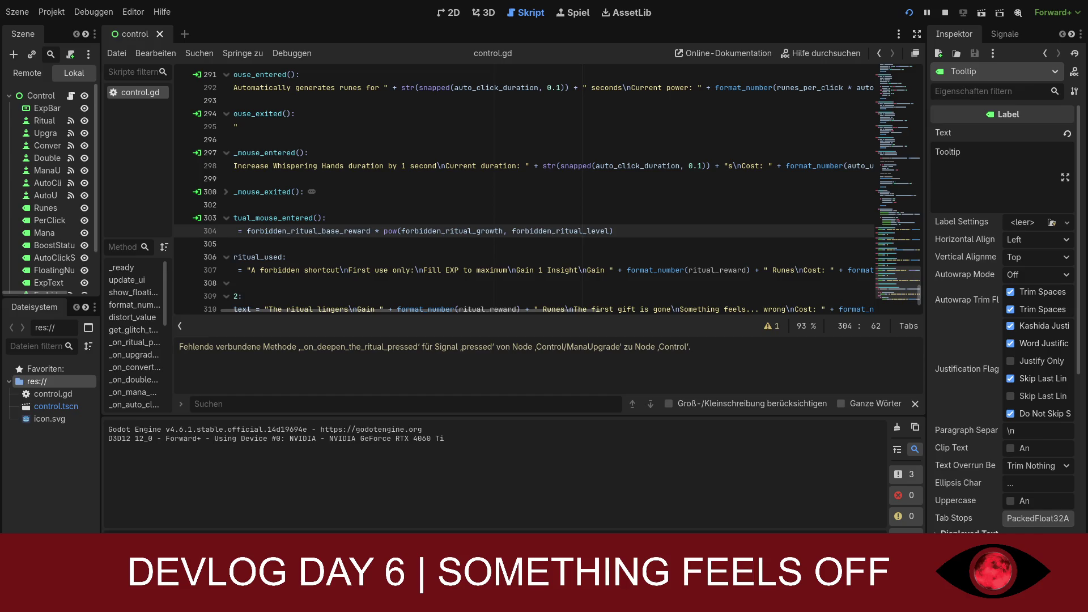
key("Up")
key("F5")
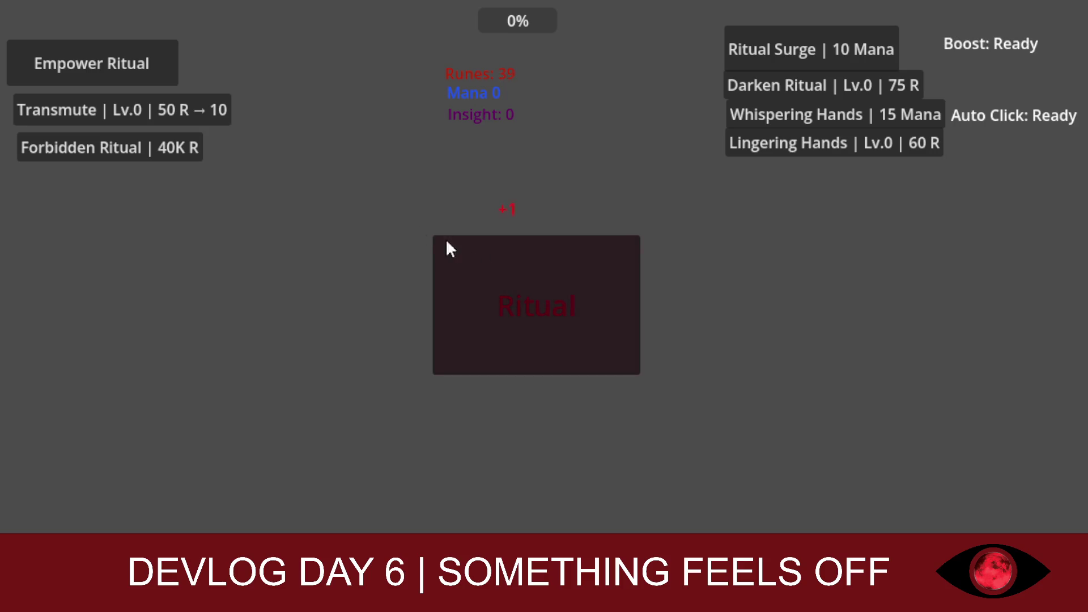
Step: Harvest runes from the Ritual and buy several Empower Ritual upgrades
left_click(150, 69)
left_click(503, 265)
left_click(503, 265)
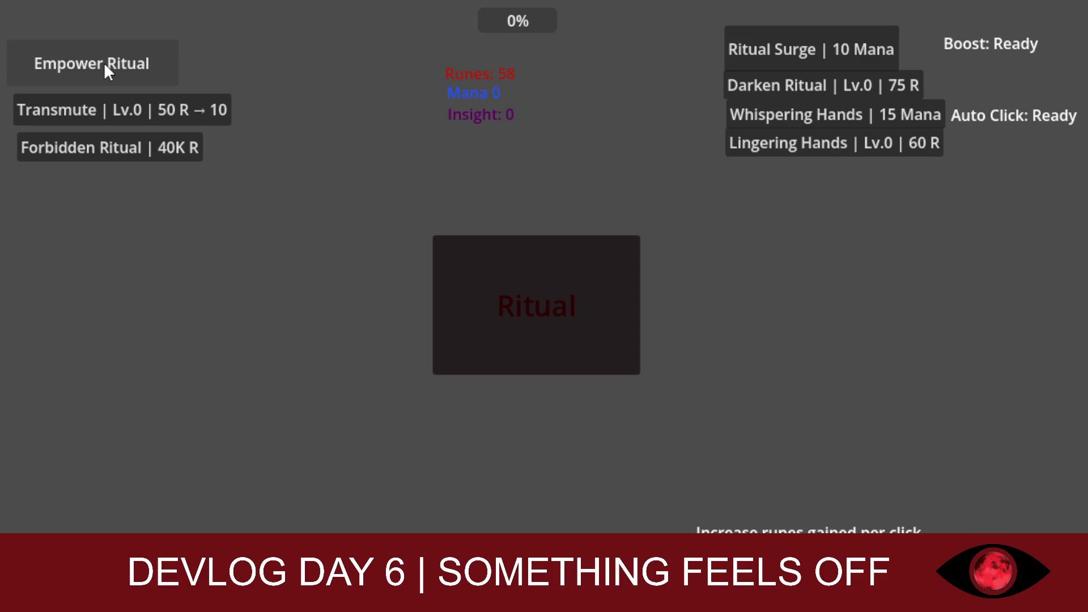
left_click(139, 70)
left_click(533, 277)
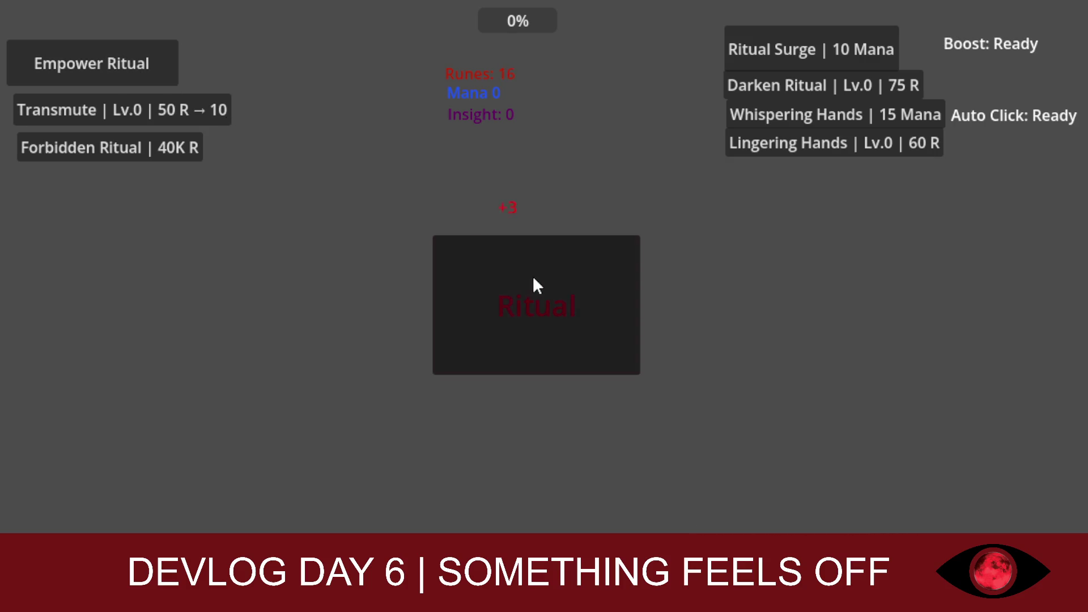
left_click(534, 287)
left_click(533, 288)
left_click(533, 288)
left_click(533, 288)
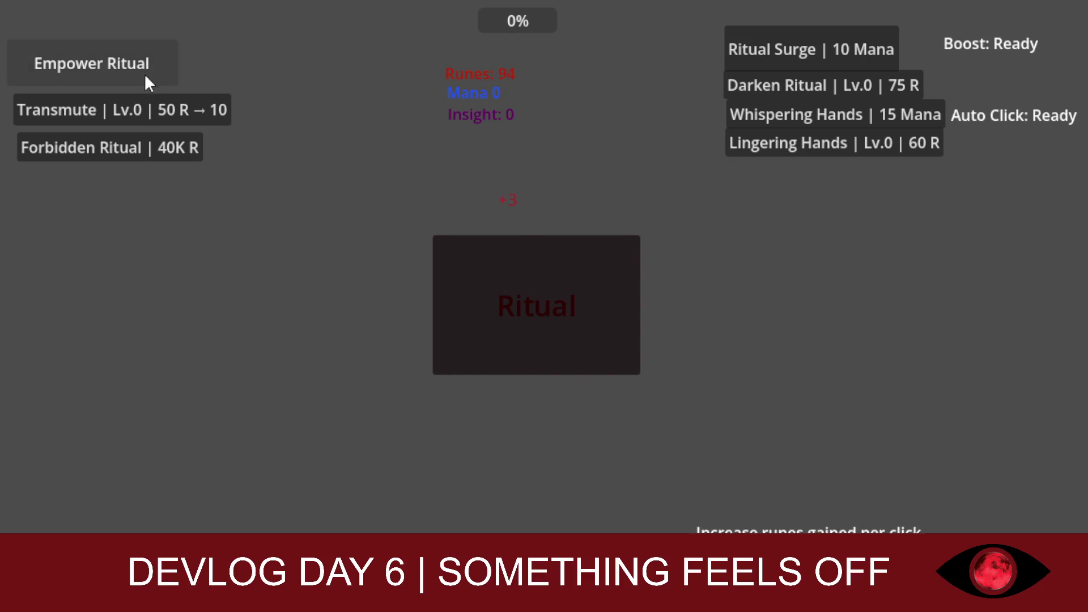
left_click(144, 73)
left_click(527, 300)
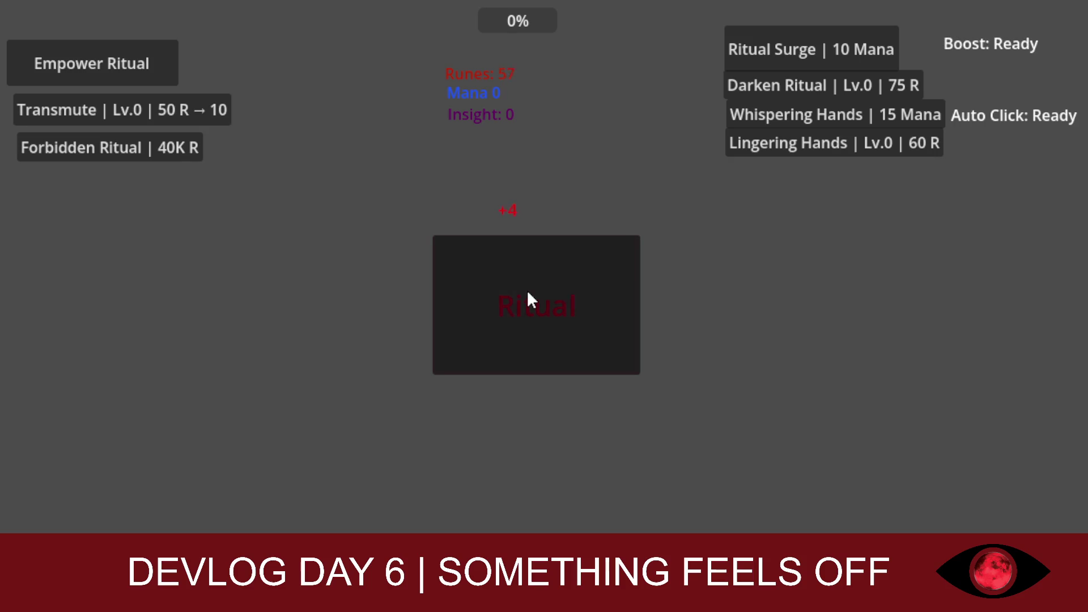
left_click(530, 299)
left_click(530, 299)
left_click(529, 299)
left_click(530, 299)
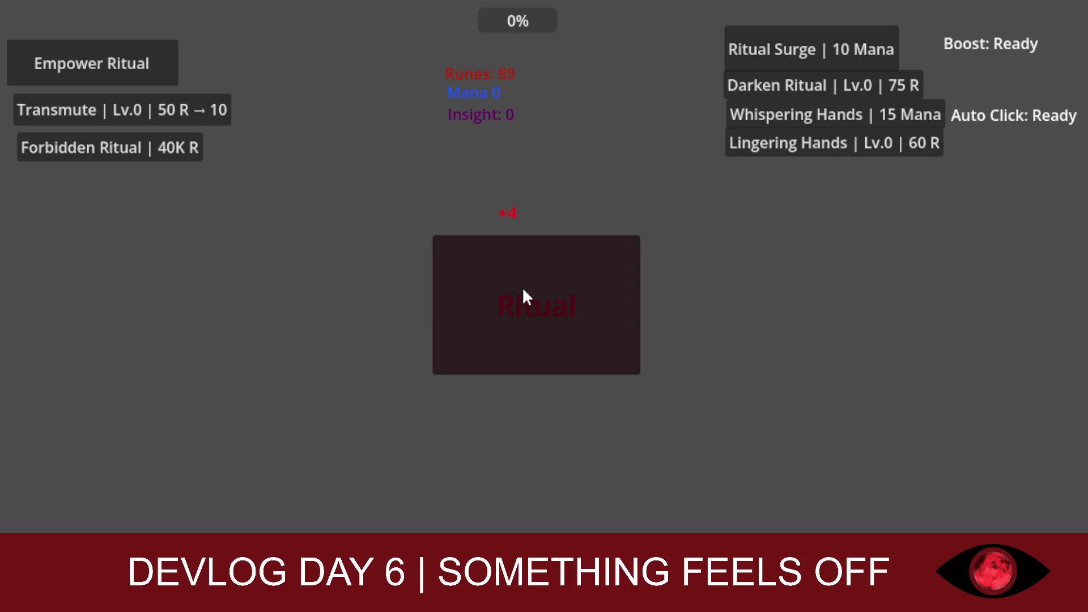
left_click(136, 51)
left_click(474, 260)
Step: Level Darken Ritual to Lv.2, then keep harvesting runes and buying Empower Ritual upgrades
left_click(750, 91)
left_click(756, 91)
left_click(489, 250)
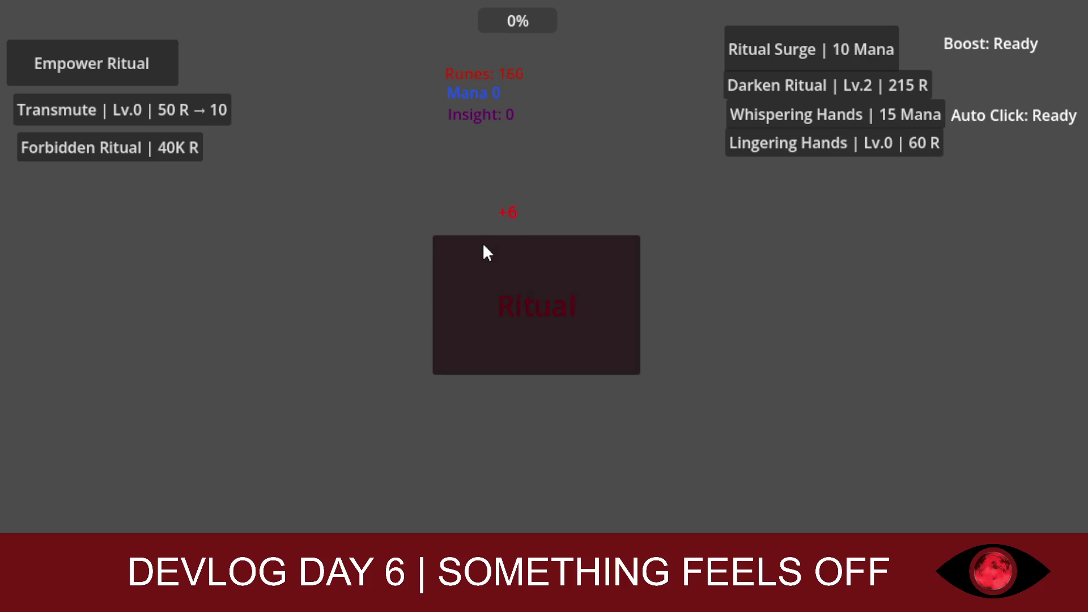
left_click(480, 247)
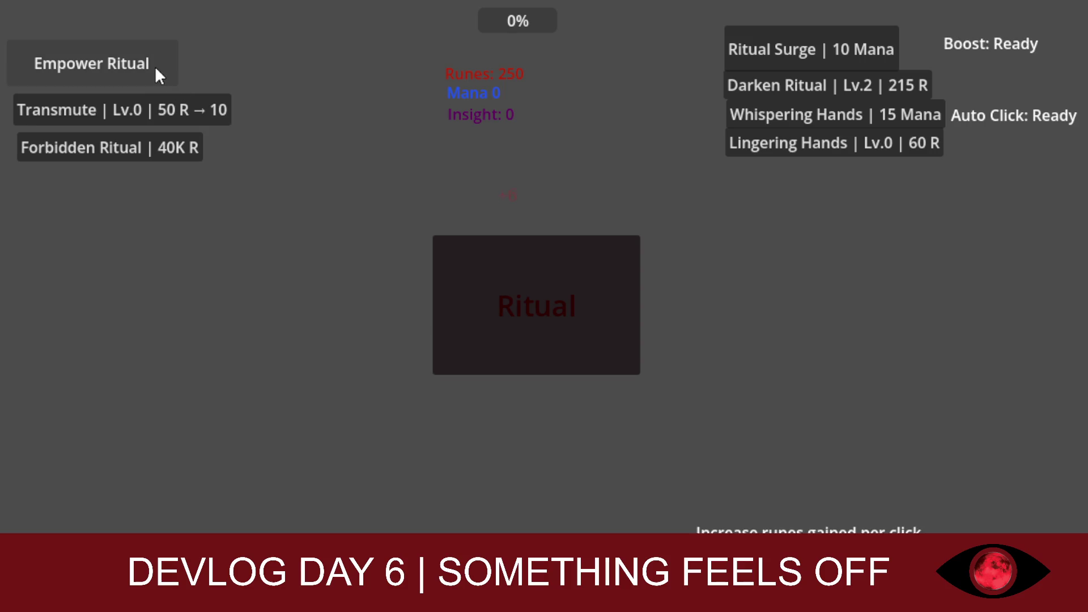
left_click(532, 290)
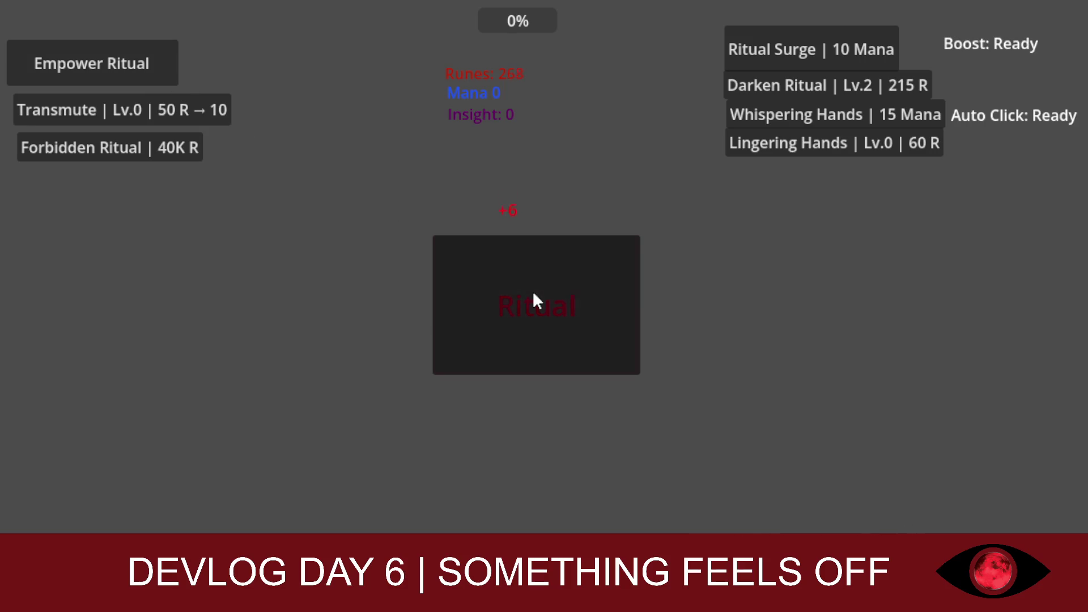
left_click(107, 46)
left_click(492, 254)
left_click(554, 280)
left_click(156, 79)
Step: Level up Transmute twice, then trigger Ritual Surge and farm the boosted runes
left_click(168, 104)
left_click(169, 104)
left_click(169, 104)
left_click(787, 58)
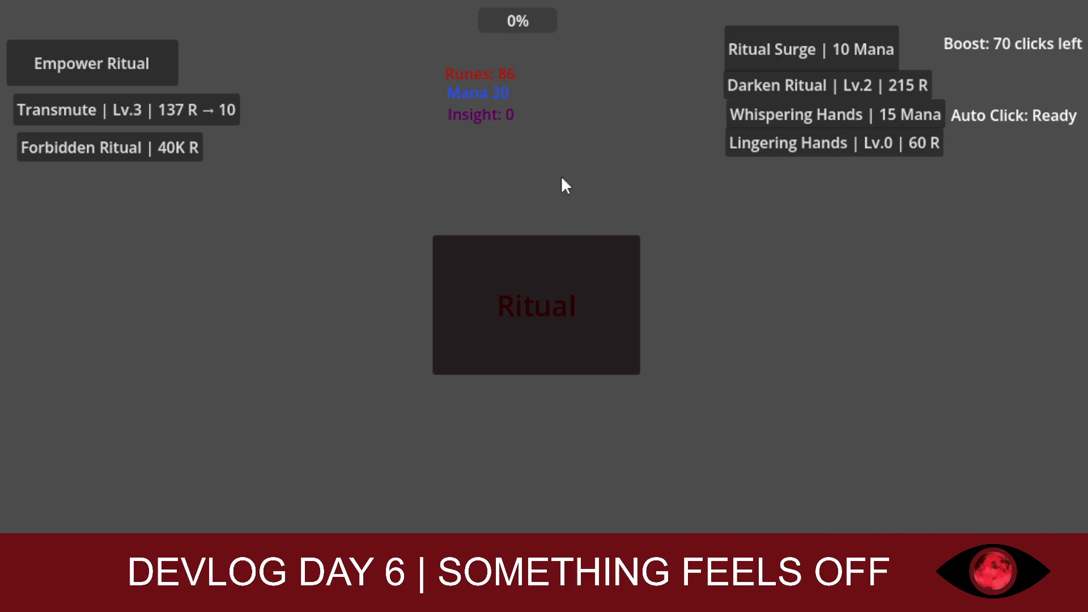
left_click(498, 250)
left_click(498, 249)
left_click(498, 250)
left_click(501, 250)
left_click(501, 250)
left_click(501, 250)
left_click(501, 250)
left_click(501, 250)
double_click(502, 253)
double_click(502, 253)
double_click(502, 254)
double_click(502, 253)
double_click(501, 254)
left_click(501, 254)
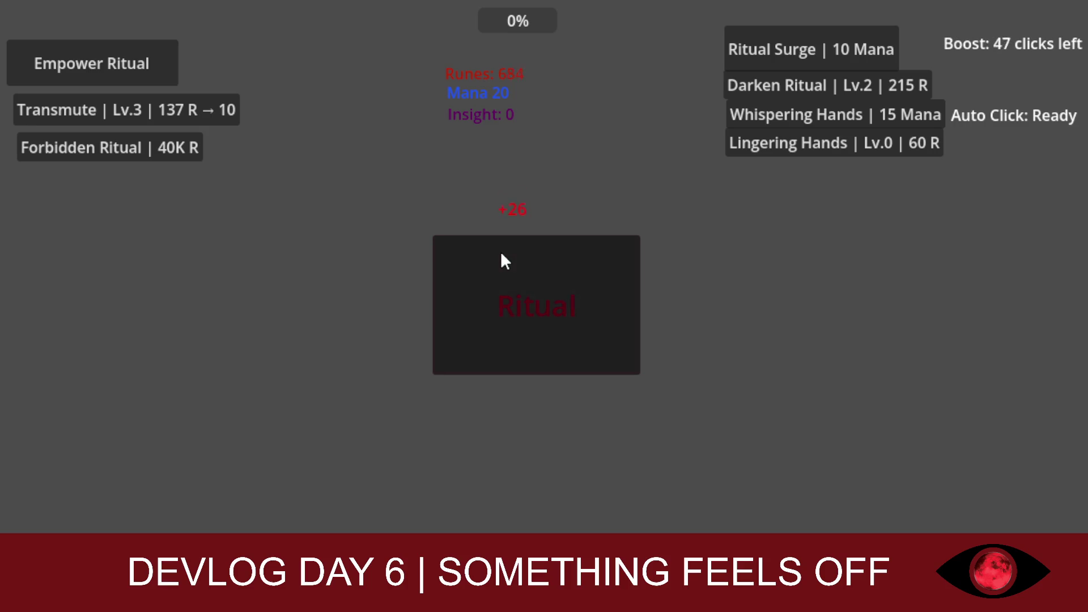
double_click(500, 254)
double_click(500, 255)
double_click(500, 254)
left_click(500, 255)
double_click(501, 255)
left_click(501, 254)
double_click(500, 254)
left_click(501, 254)
double_click(502, 254)
left_click(501, 254)
double_click(501, 254)
left_click(502, 254)
double_click(502, 254)
double_click(501, 254)
double_click(502, 255)
double_click(502, 255)
left_click(503, 255)
double_click(504, 255)
left_click(507, 253)
Step: Keep harvesting runes from the ritual and buy more Empower Ritual upgrades
left_click(524, 245)
left_click(515, 252)
left_click(493, 262)
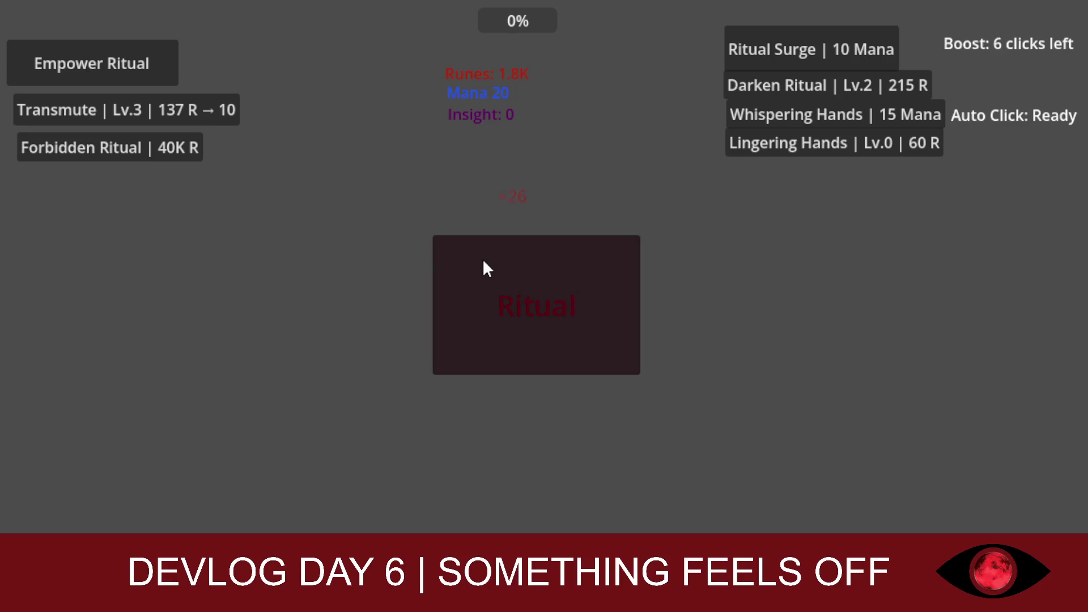
left_click(482, 272)
left_click(483, 276)
left_click(483, 277)
left_click(482, 279)
left_click(475, 369)
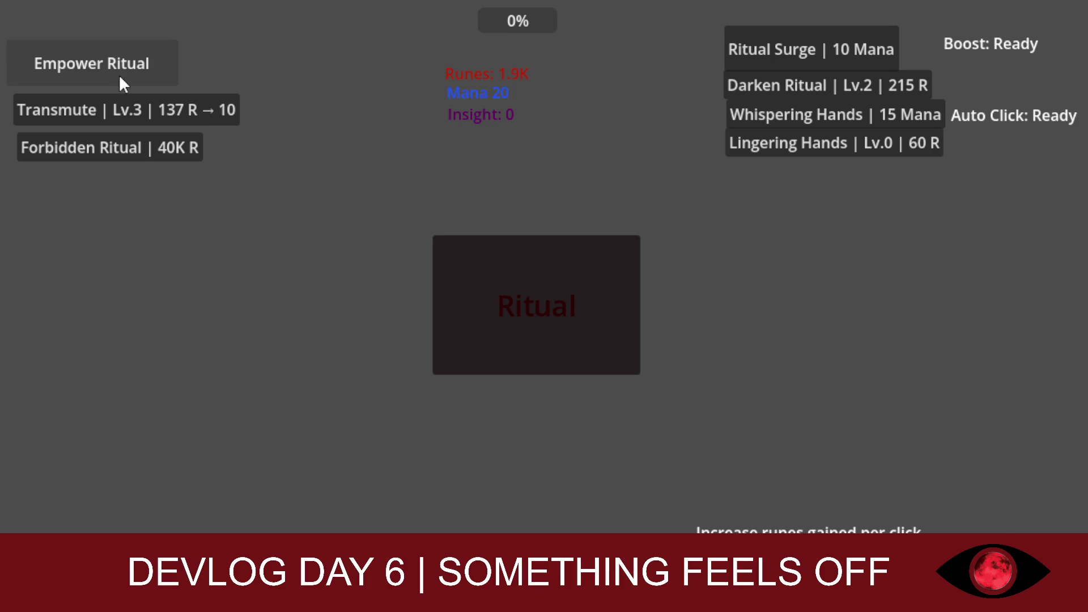
left_click(522, 302)
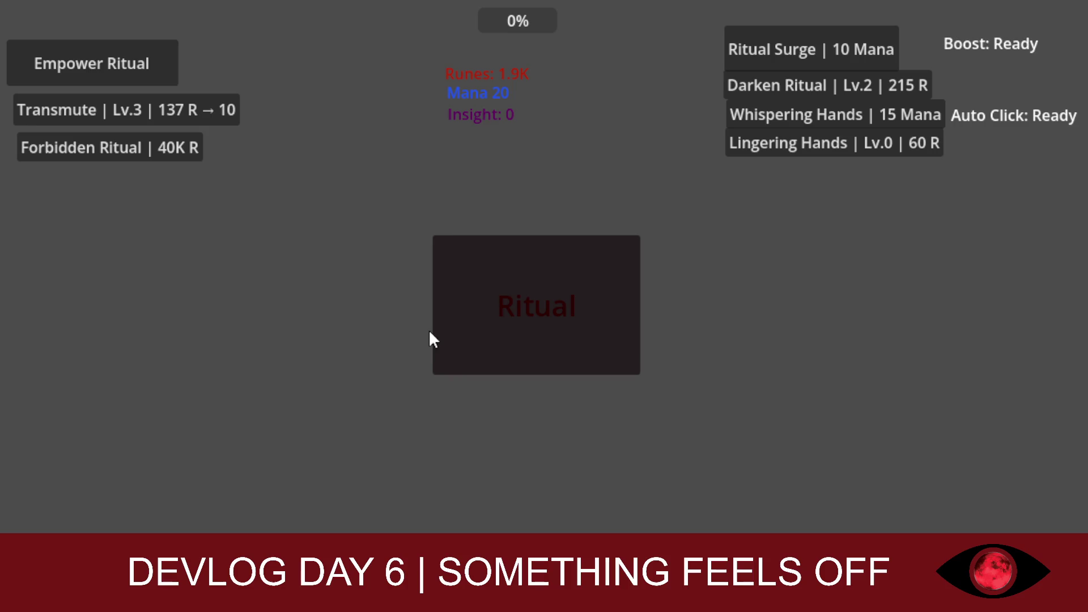
left_click(149, 58)
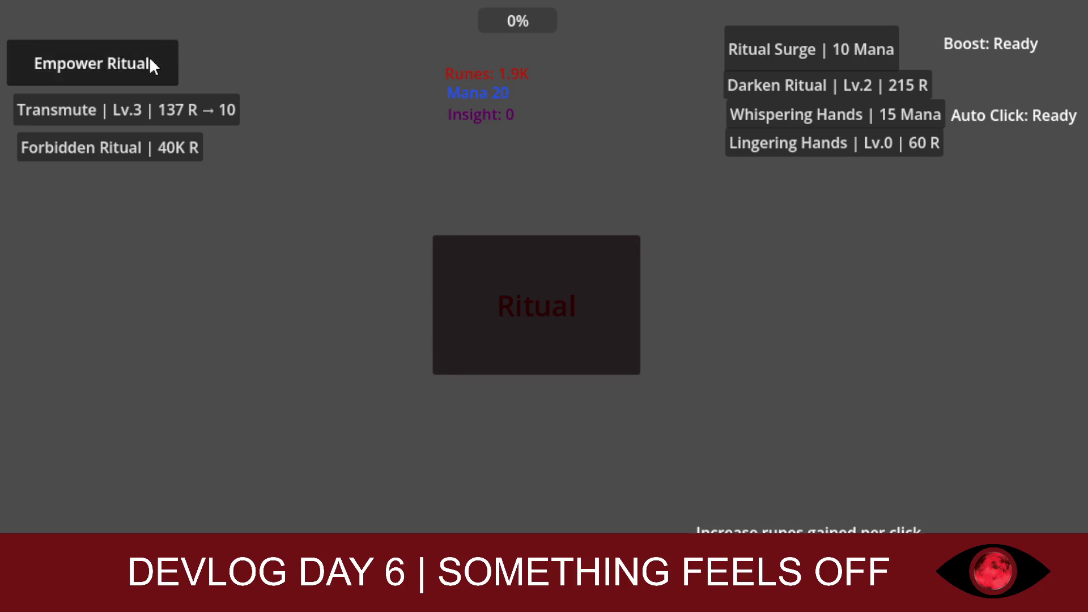
left_click(520, 253)
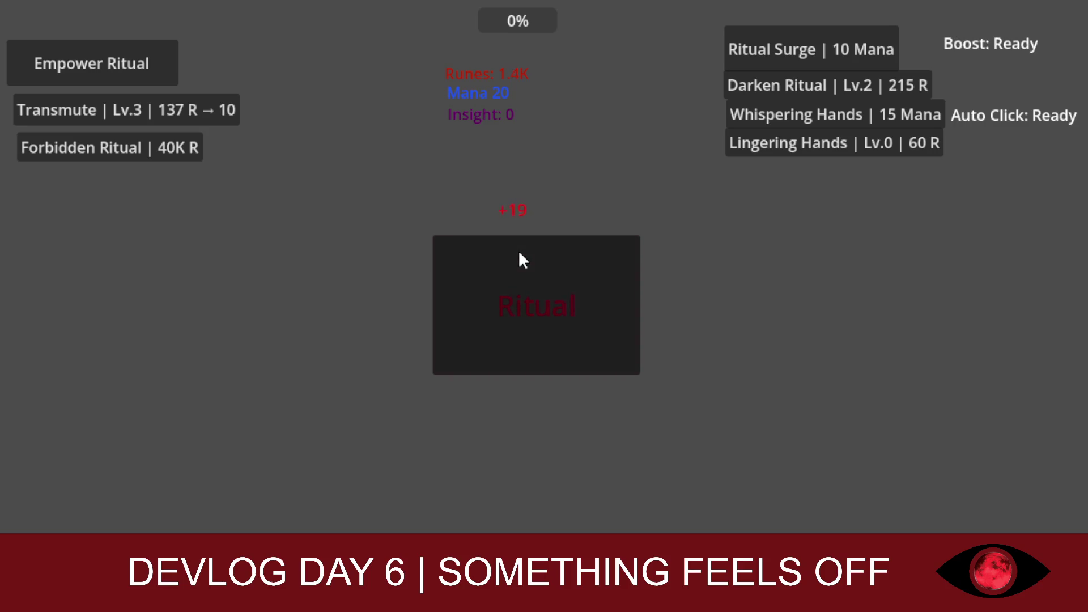
left_click(93, 59)
left_click(530, 314)
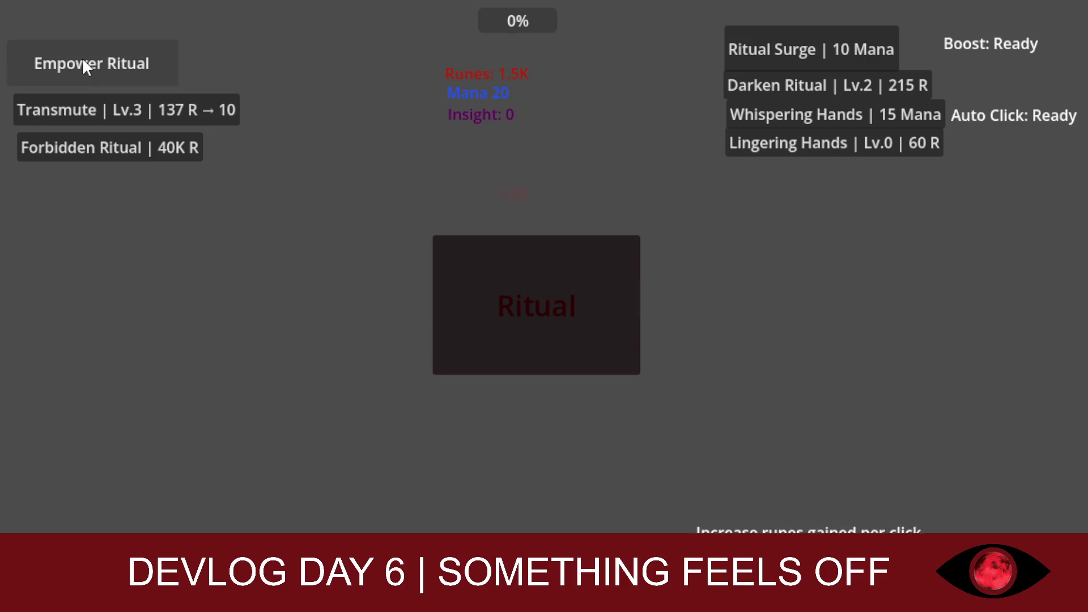
left_click(471, 266)
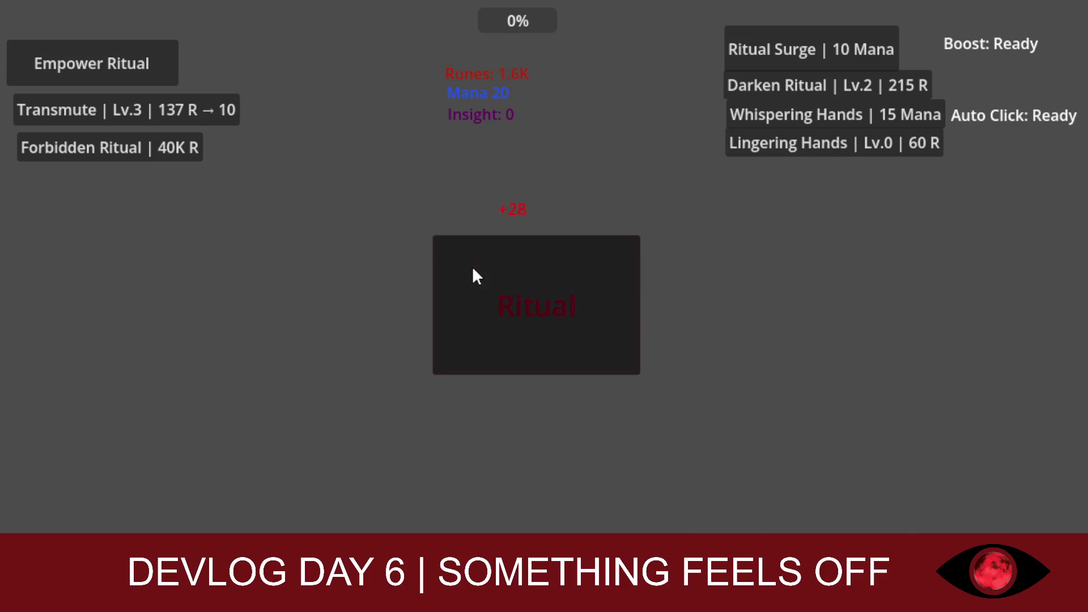
Step: Trigger Ritual Surge again and harvest the boosted runes
left_click(784, 46)
left_click(580, 324)
left_click(580, 321)
left_click(579, 319)
left_click(579, 319)
left_click(580, 319)
left_click(580, 320)
left_click(580, 319)
double_click(579, 319)
double_click(580, 320)
left_click(580, 320)
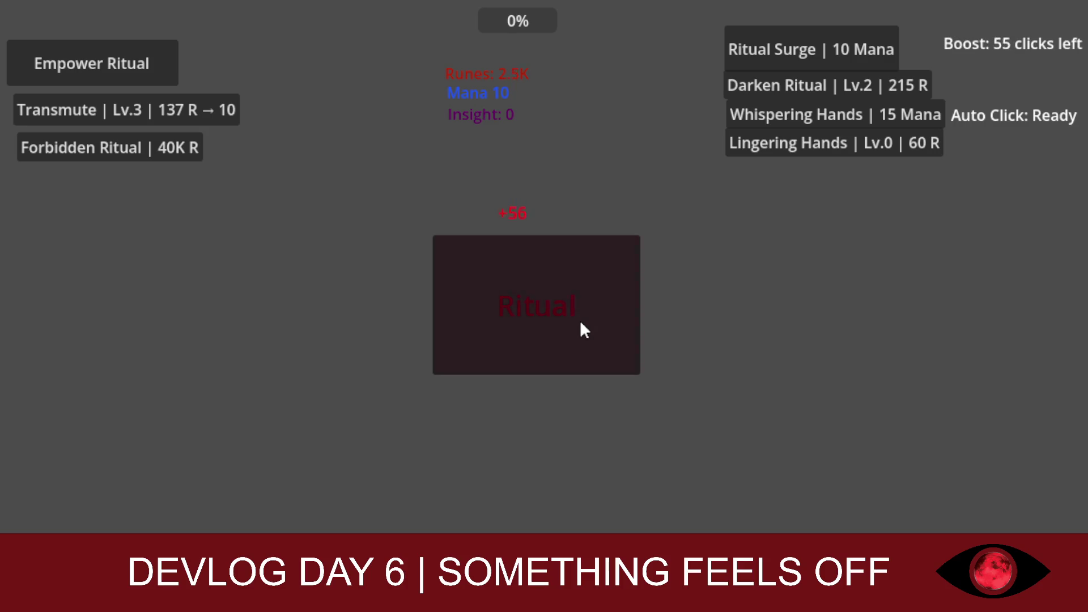
double_click(580, 319)
double_click(580, 319)
double_click(580, 319)
left_click(580, 320)
Step: Level up Darken Ritual and keep farming runes from the ritual
left_click(770, 86)
double_click(771, 86)
left_click(774, 83)
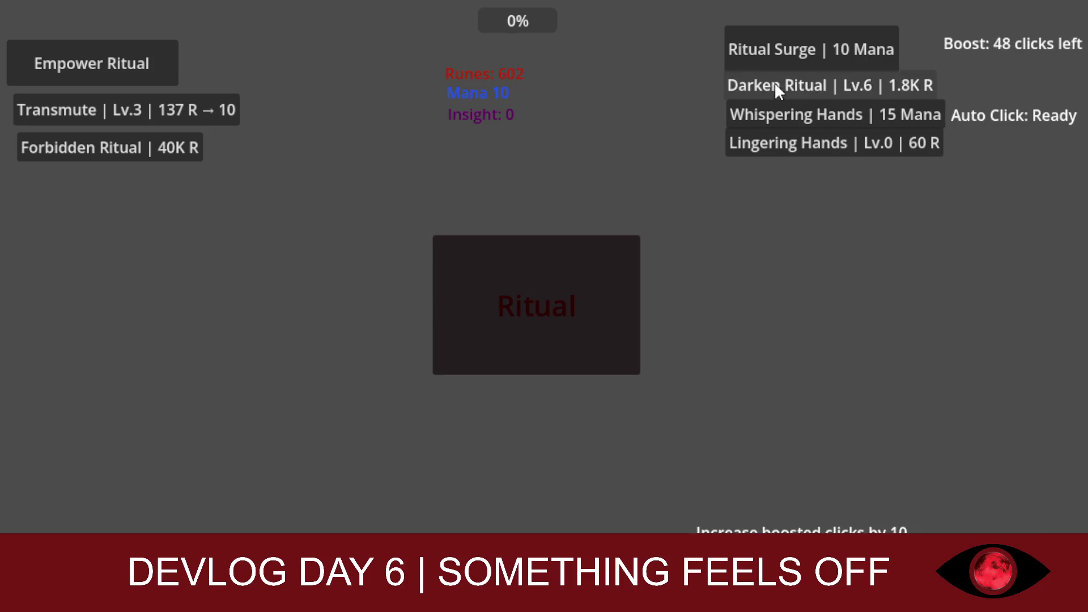
double_click(514, 251)
double_click(515, 251)
double_click(514, 250)
double_click(514, 250)
left_click(514, 251)
double_click(515, 250)
double_click(515, 251)
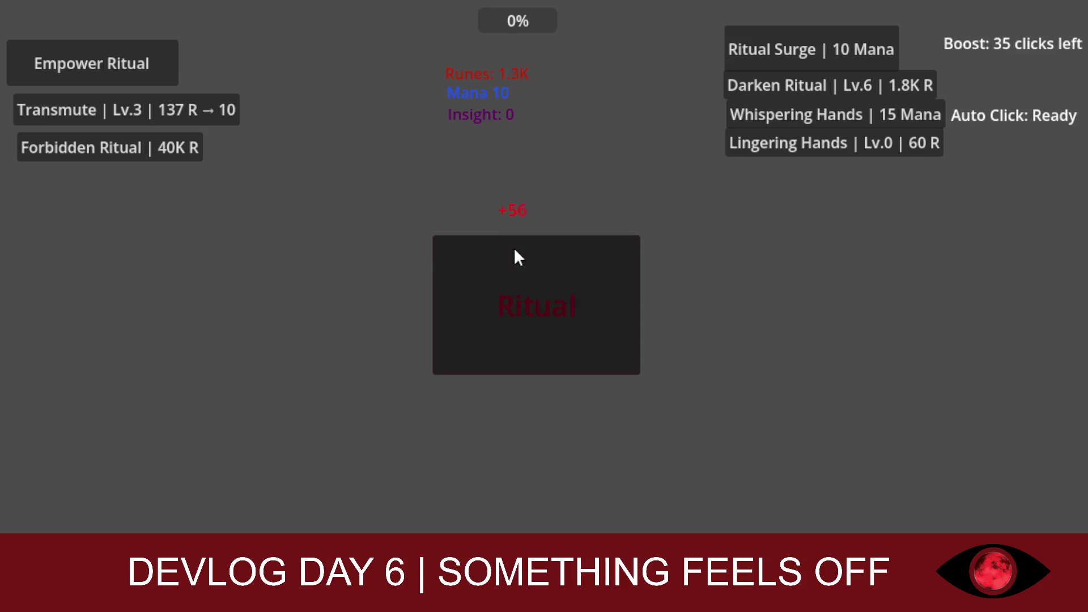
triple_click(514, 250)
double_click(514, 251)
double_click(514, 250)
double_click(515, 251)
double_click(514, 251)
double_click(514, 250)
left_click(514, 250)
double_click(515, 250)
double_click(514, 250)
double_click(514, 250)
double_click(514, 251)
double_click(515, 251)
left_click(514, 251)
double_click(515, 250)
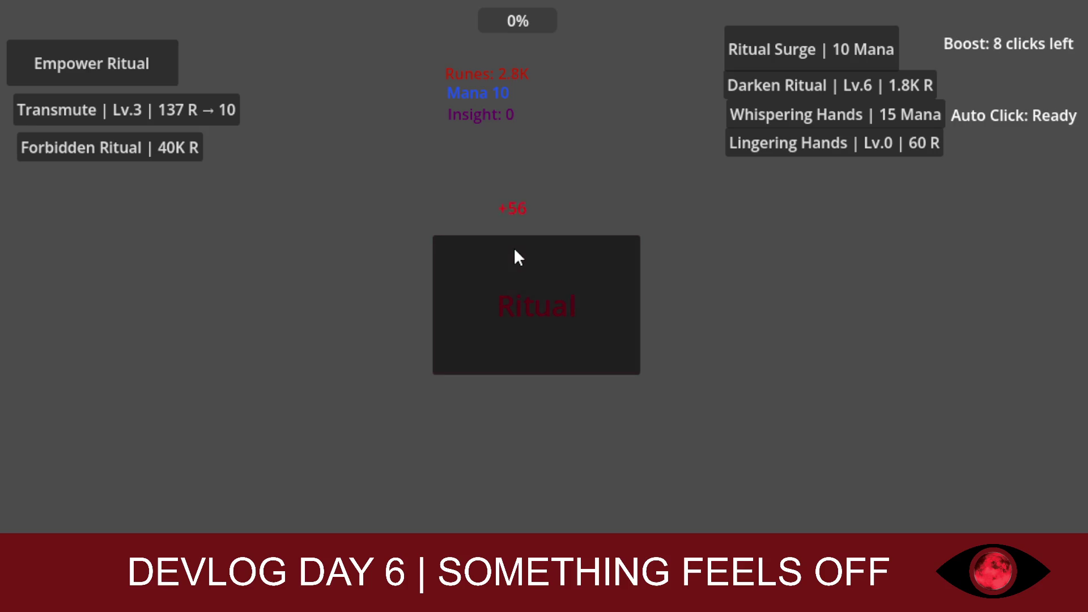
triple_click(514, 250)
double_click(514, 250)
double_click(514, 251)
left_click(514, 250)
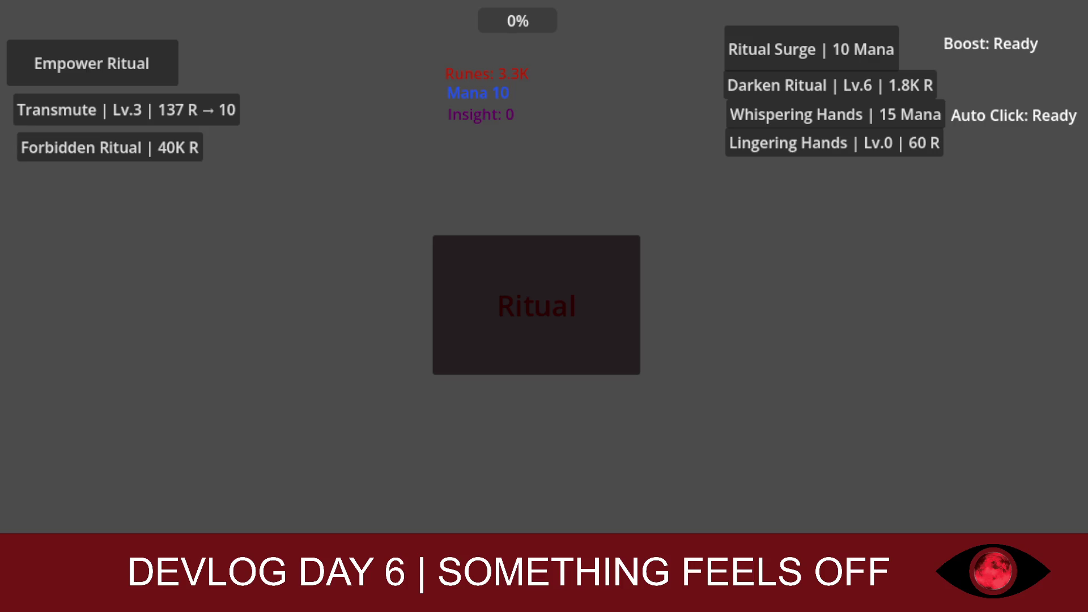
left_click(515, 251)
Step: Upgrade Transmute to Lv.10 and Darken Ritual to Lv.7
double_click(143, 111)
left_click(144, 112)
triple_click(143, 109)
left_click(143, 109)
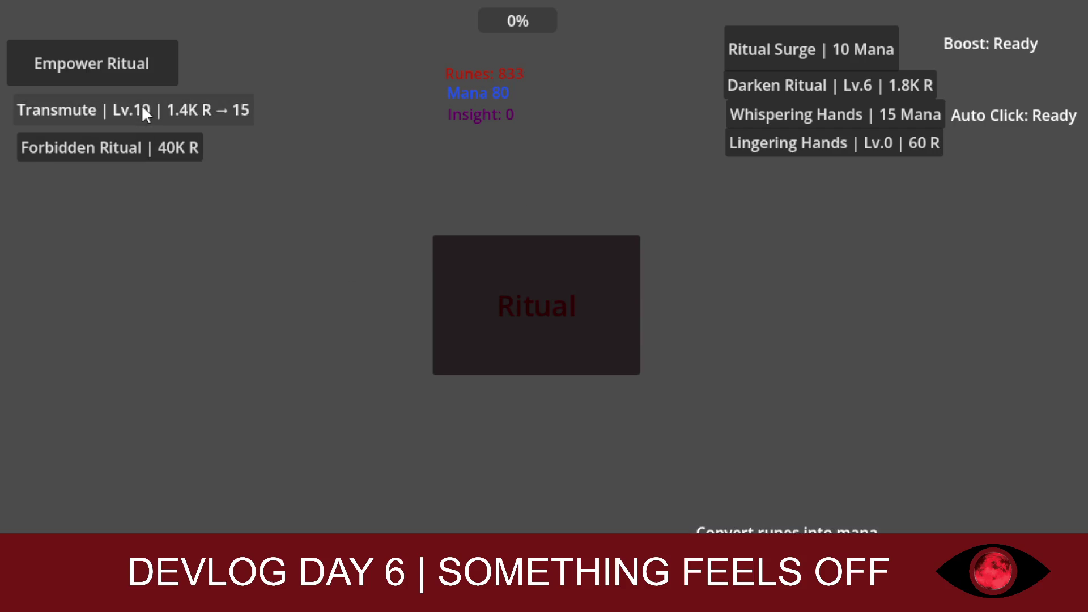
left_click(539, 277)
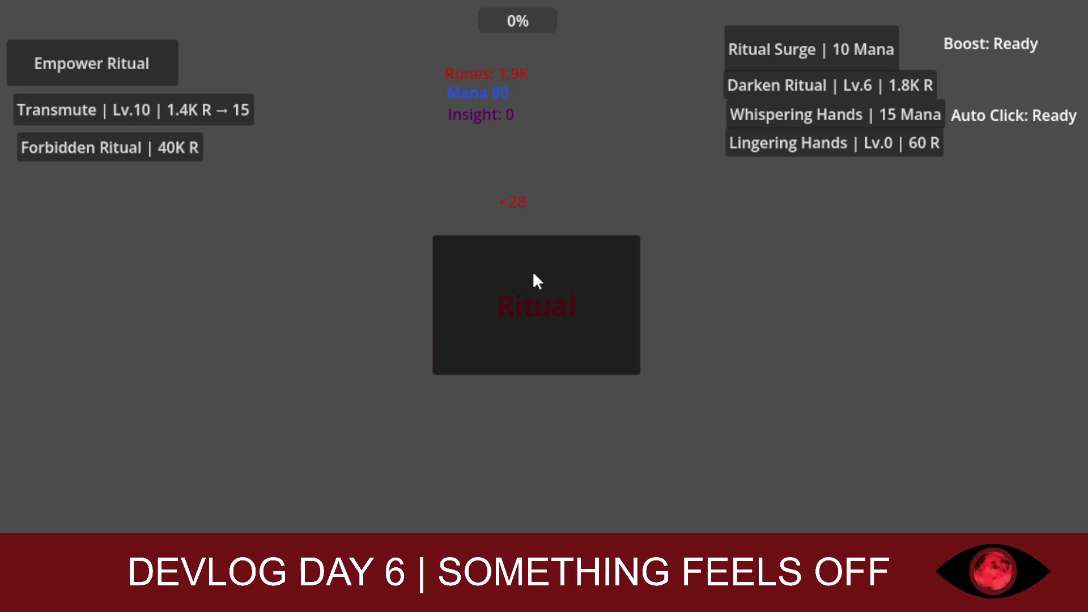
left_click(856, 81)
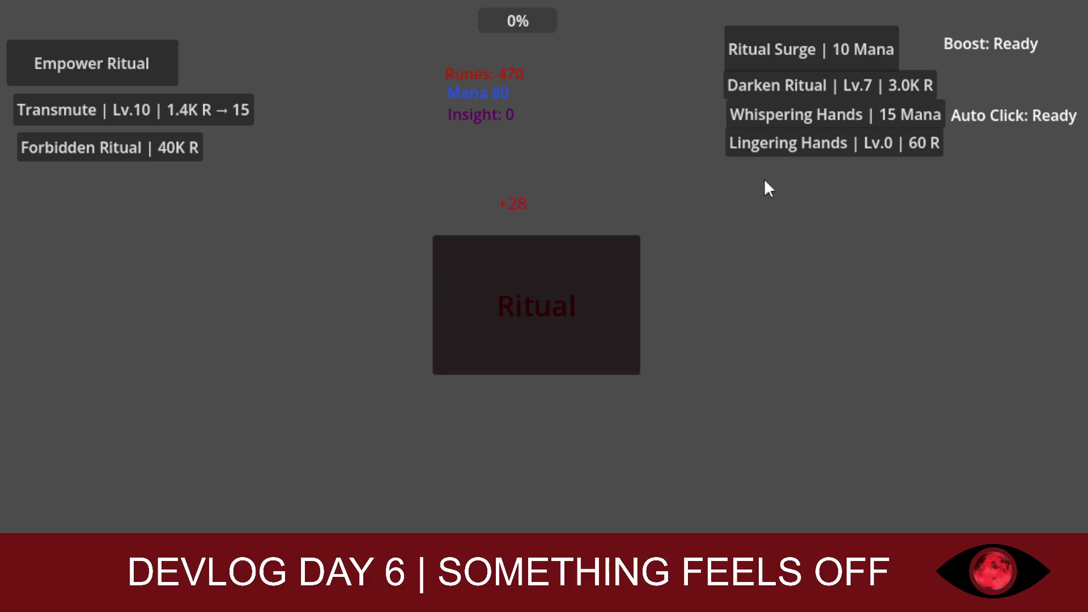
Step: Upgrade Lingering Hands to Lv.5, performing the ritual for more runes in between
left_click(796, 145)
left_click(796, 145)
left_click(796, 145)
left_click(606, 273)
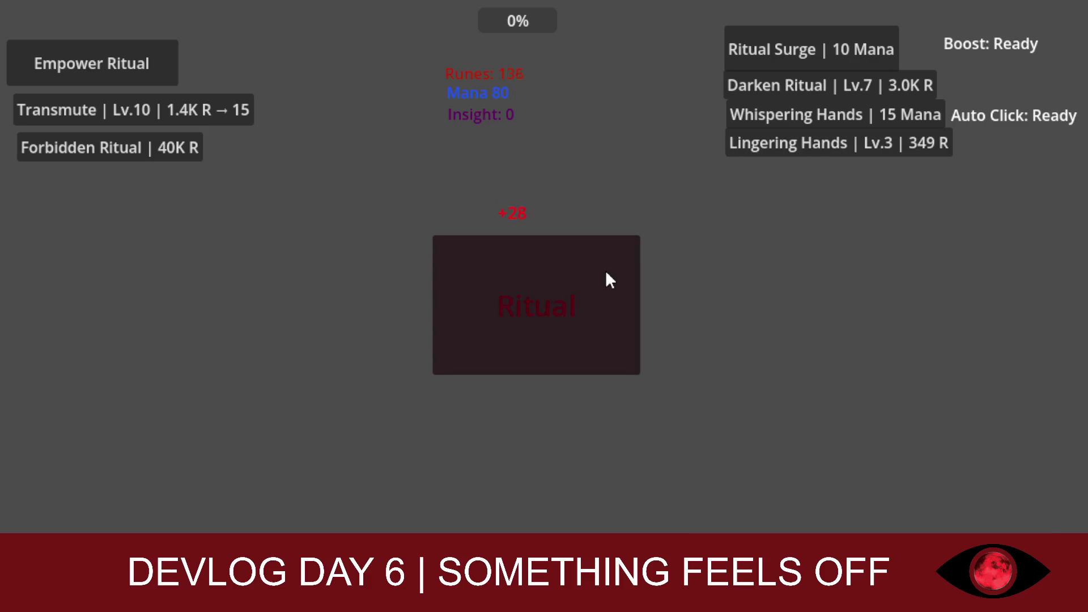
left_click(606, 273)
left_click(607, 273)
left_click(606, 273)
left_click(607, 273)
left_click(607, 273)
left_click(594, 273)
left_click(594, 273)
left_click(594, 273)
left_click(593, 273)
left_click(594, 273)
left_click(832, 144)
left_click(833, 145)
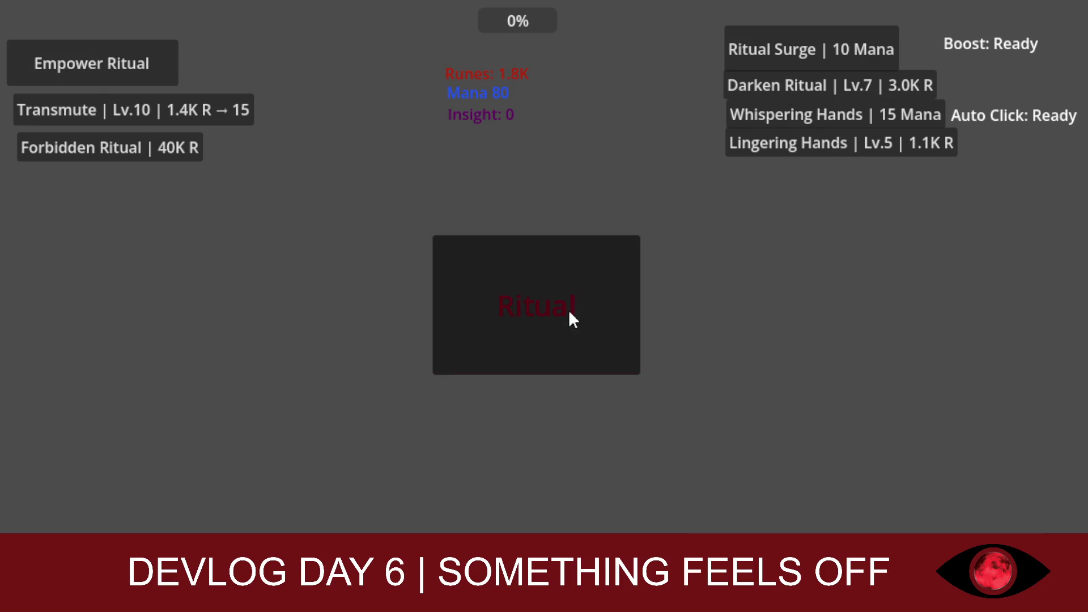
Step: Spend mana on the Ritual Surge boost and rapidly harvest boosted runes
left_click(772, 34)
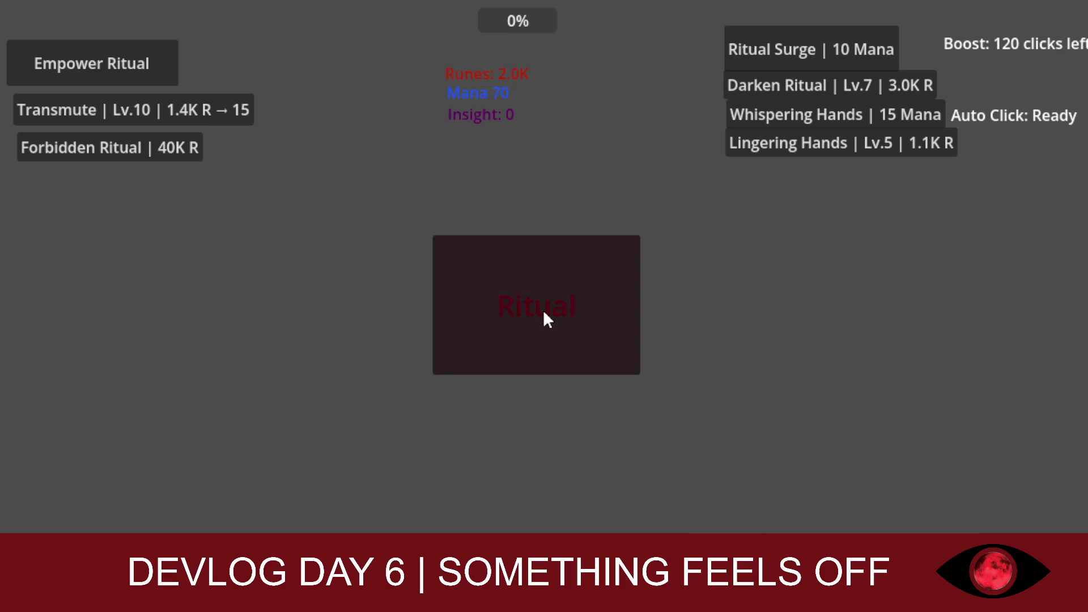
left_click(544, 311)
left_click(544, 311)
left_click(544, 311)
left_click(544, 311)
left_click(544, 311)
left_click(544, 311)
left_click(544, 311)
left_click(543, 310)
left_click(541, 308)
left_click(538, 308)
left_click(538, 307)
left_click(535, 307)
left_click(534, 305)
left_click(531, 305)
left_click(529, 304)
left_click(530, 306)
left_click(529, 306)
left_click(530, 306)
left_click(529, 306)
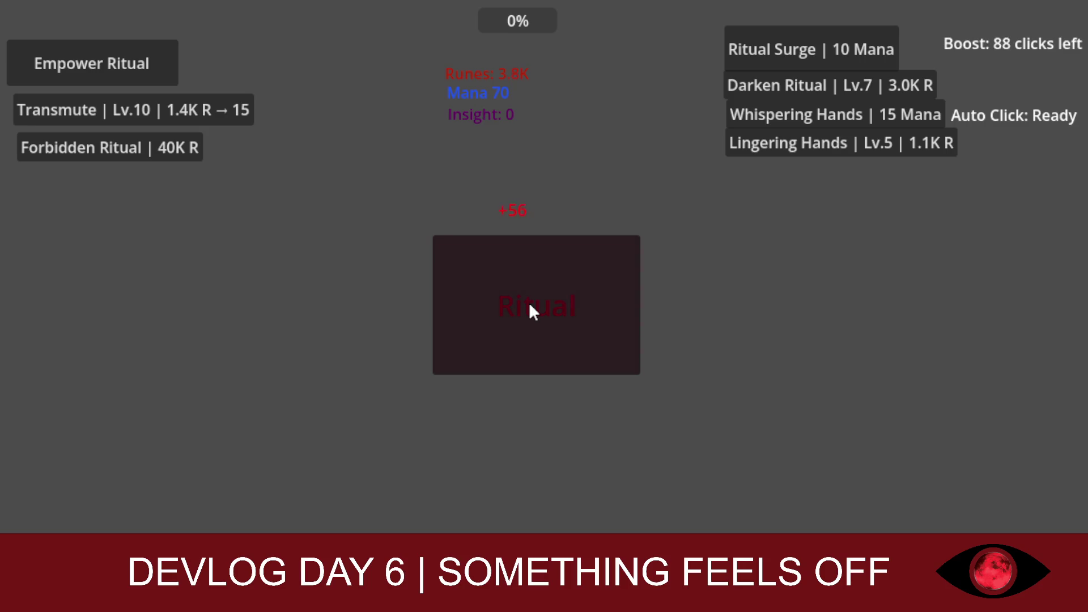
left_click(530, 306)
left_click(529, 306)
left_click(529, 306)
left_click(530, 306)
left_click(530, 306)
left_click(530, 306)
left_click(530, 306)
left_click(530, 306)
left_click(529, 306)
left_click(530, 306)
left_click(530, 306)
left_click(529, 306)
left_click(530, 306)
left_click(529, 306)
left_click(529, 306)
left_click(530, 306)
left_click(529, 306)
left_click(530, 306)
left_click(529, 306)
left_click(530, 306)
left_click(530, 306)
left_click(529, 306)
left_click(529, 306)
left_click(530, 306)
left_click(529, 306)
left_click(530, 306)
left_click(530, 306)
left_click(530, 306)
left_click(530, 306)
left_click(530, 305)
left_click(530, 306)
left_click(530, 306)
left_click(530, 306)
left_click(530, 306)
left_click(530, 306)
left_click(530, 306)
left_click(530, 306)
left_click(530, 306)
left_click(530, 306)
left_click(530, 305)
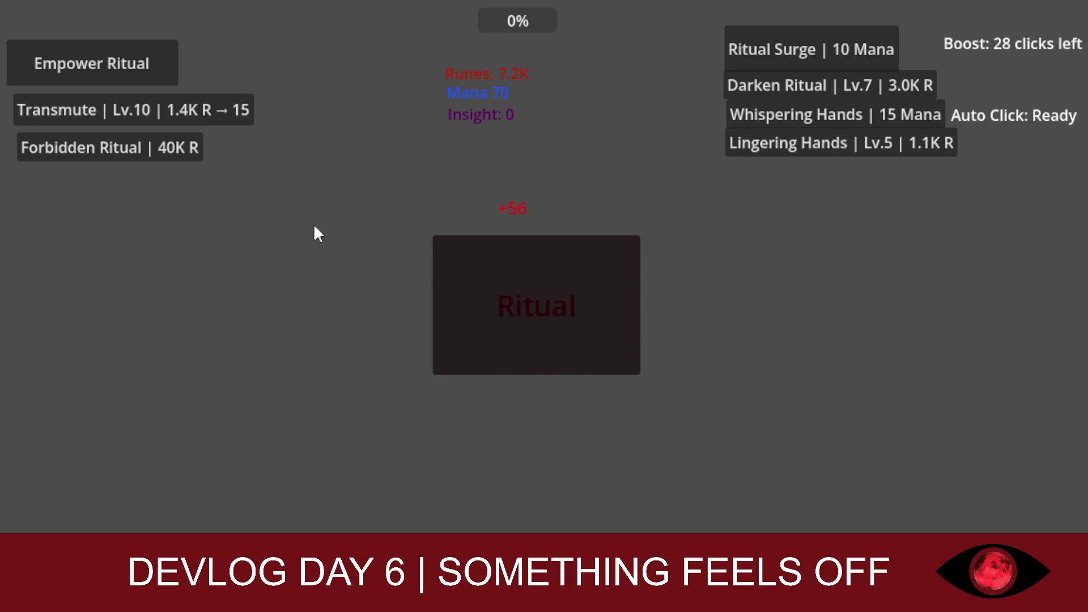
Step: Buy Empower Ritual upgrades and use up the remaining boosted ritual clicks
left_click(104, 57)
left_click(103, 56)
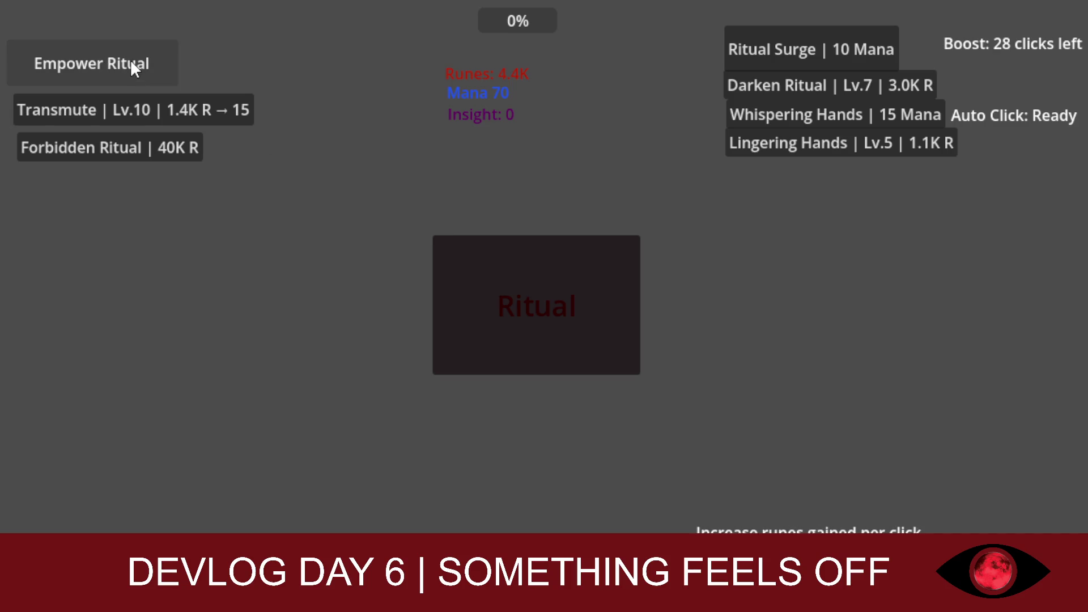
left_click(505, 284)
left_click(505, 284)
left_click(505, 284)
left_click(505, 284)
left_click(498, 284)
left_click(498, 283)
left_click(499, 284)
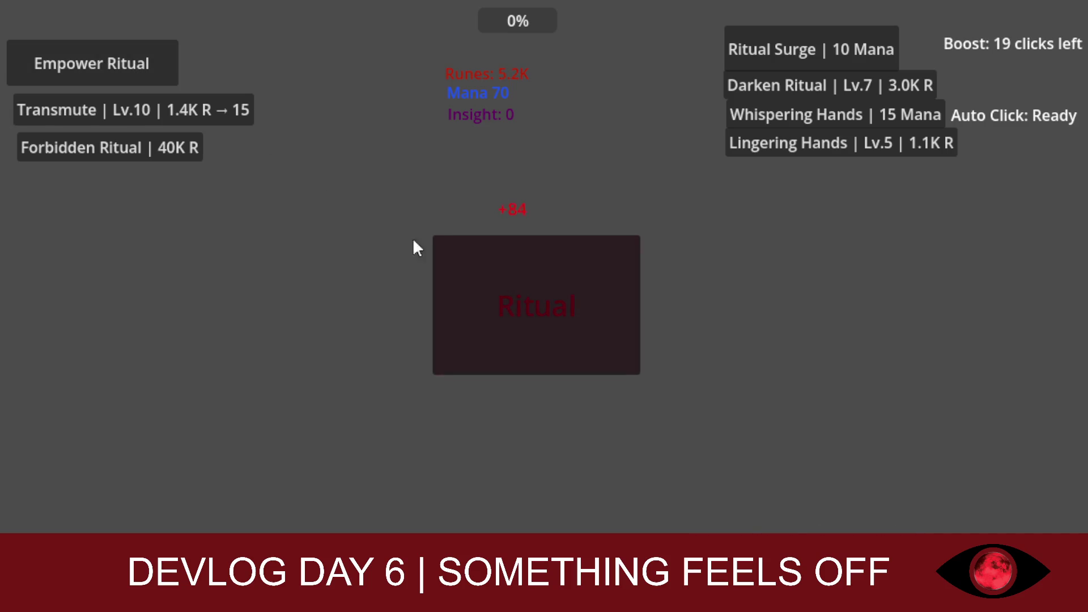
left_click(152, 82)
double_click(539, 285)
double_click(537, 285)
double_click(536, 284)
double_click(534, 285)
double_click(533, 285)
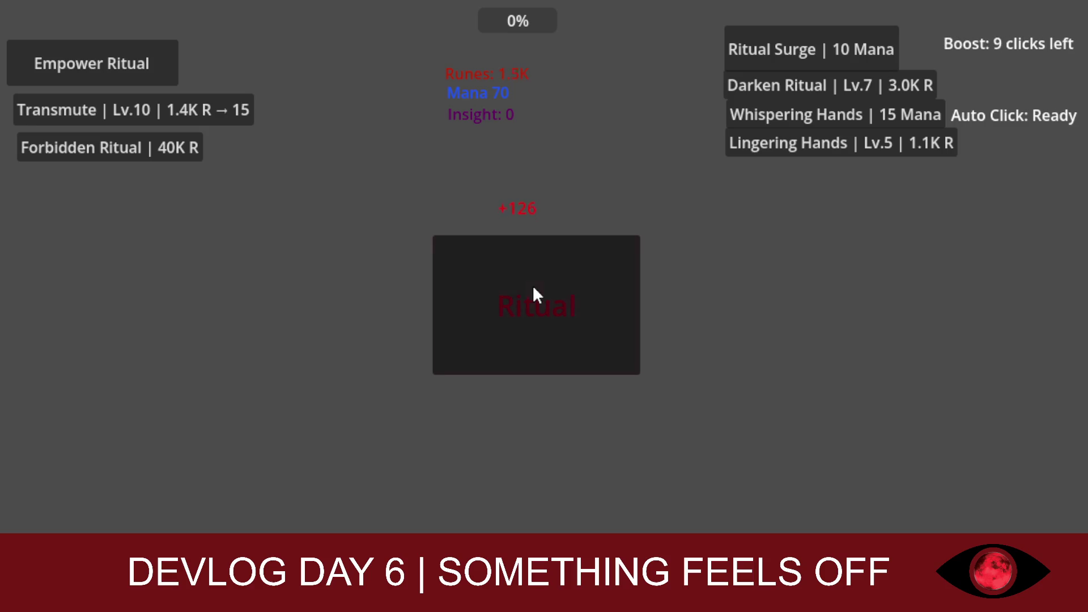
double_click(532, 286)
double_click(531, 287)
double_click(530, 288)
double_click(525, 287)
left_click(522, 288)
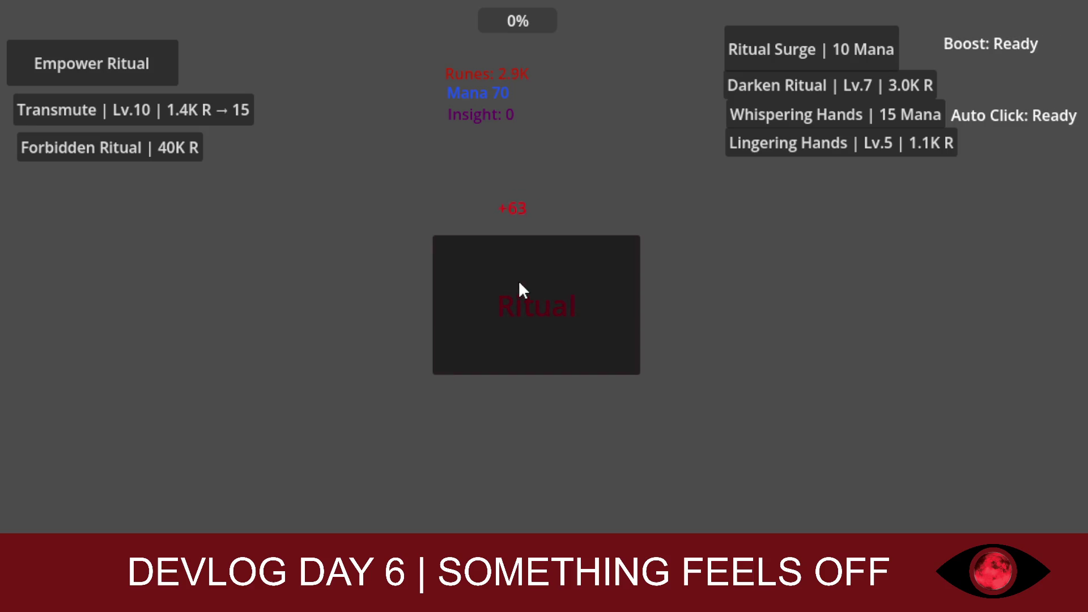
Step: Upgrade Darken Ritual to Lv.8, farm another boost, and buy Empower Ritual
left_click(790, 86)
left_click(793, 51)
left_click(569, 262)
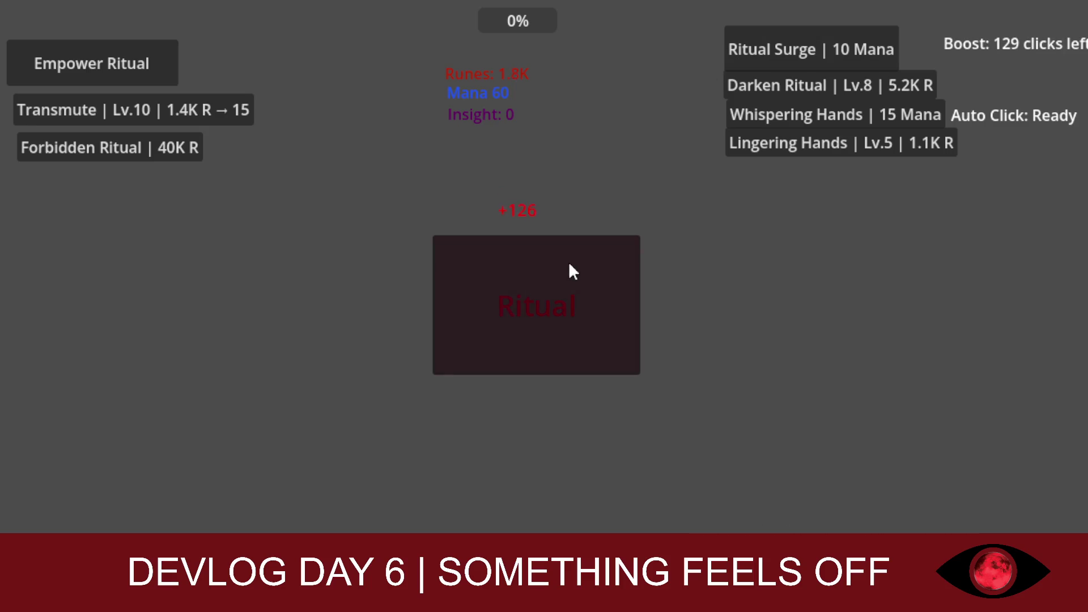
left_click(556, 295)
left_click(556, 295)
left_click(555, 295)
left_click(556, 295)
left_click(549, 295)
left_click(548, 296)
left_click(548, 295)
left_click(545, 296)
left_click(545, 296)
left_click(546, 296)
left_click(545, 295)
left_click(545, 296)
left_click(545, 296)
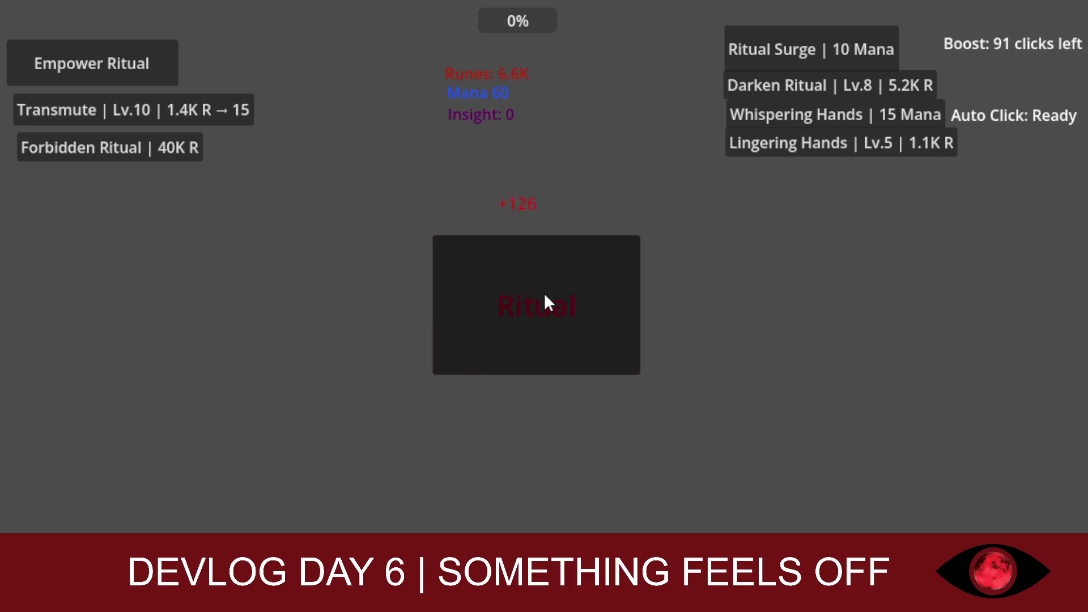
left_click(545, 296)
left_click(545, 296)
left_click(142, 72)
Step: Perform the Ritual several times and spend mana to activate the rune boost
left_click(499, 258)
left_click(499, 259)
left_click(500, 260)
left_click(502, 260)
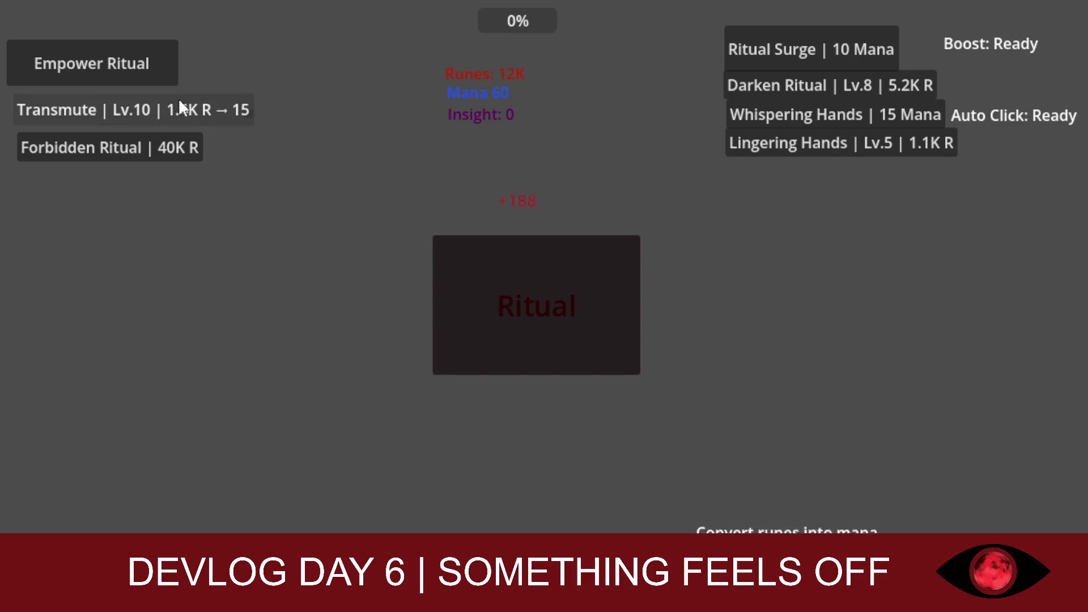
left_click(610, 322)
left_click(767, 43)
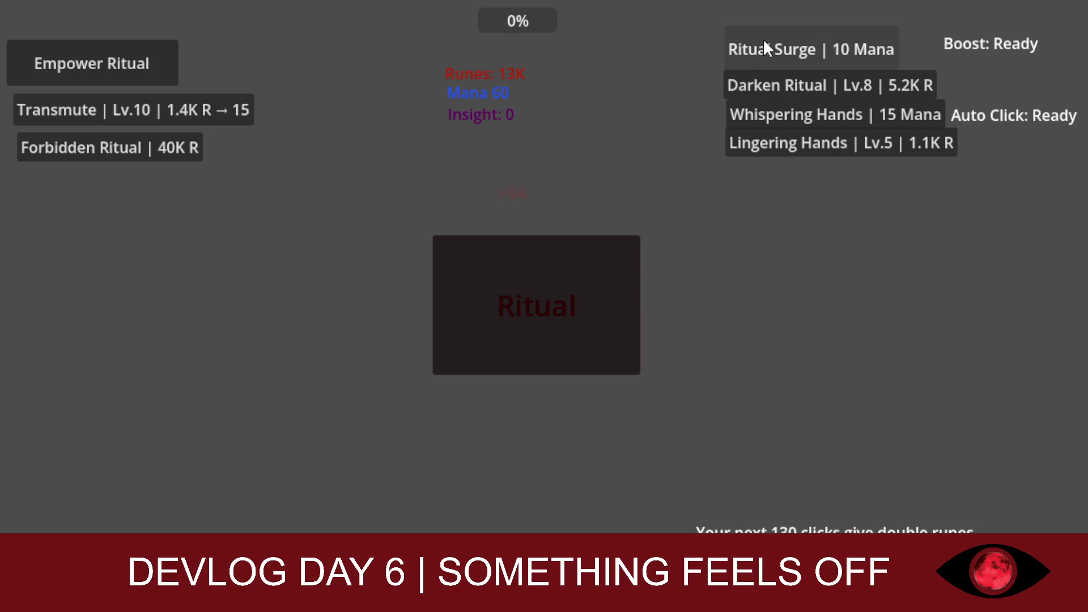
left_click(532, 321)
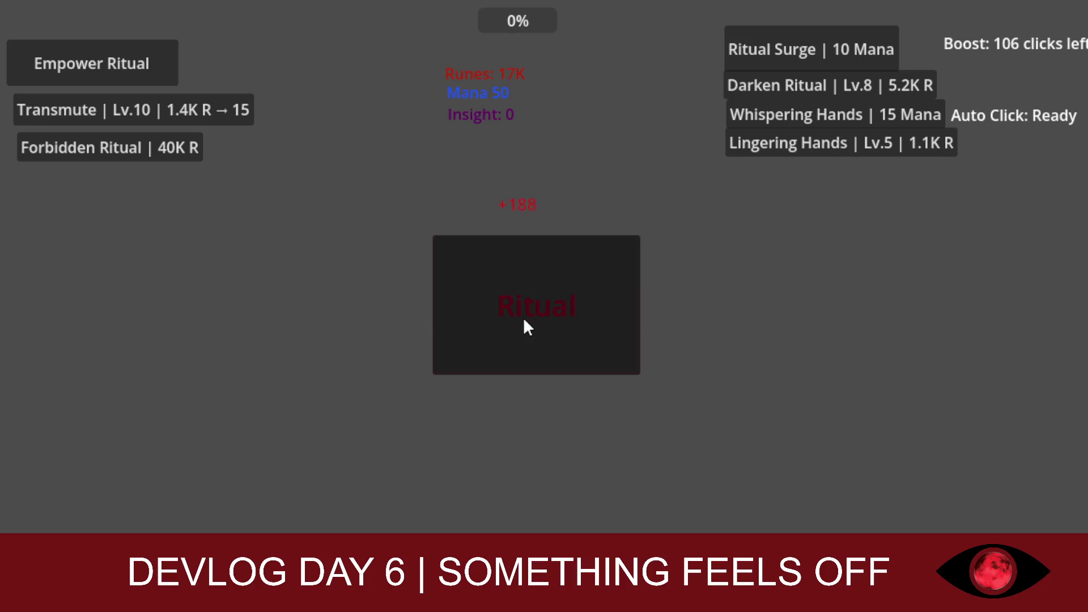
Step: Collect boosted Ritual runes, then buy Empower Ritual to raise runes per click
left_click(524, 321)
left_click(524, 321)
left_click(524, 321)
left_click(524, 321)
left_click(524, 321)
left_click(525, 320)
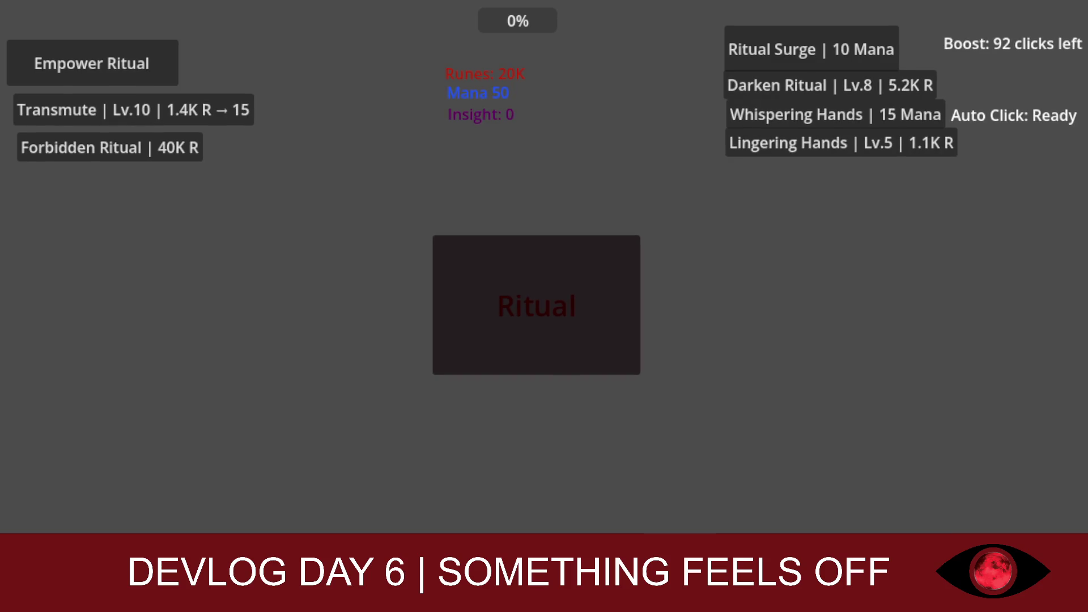
left_click(609, 343)
left_click(600, 340)
left_click(592, 337)
left_click(583, 335)
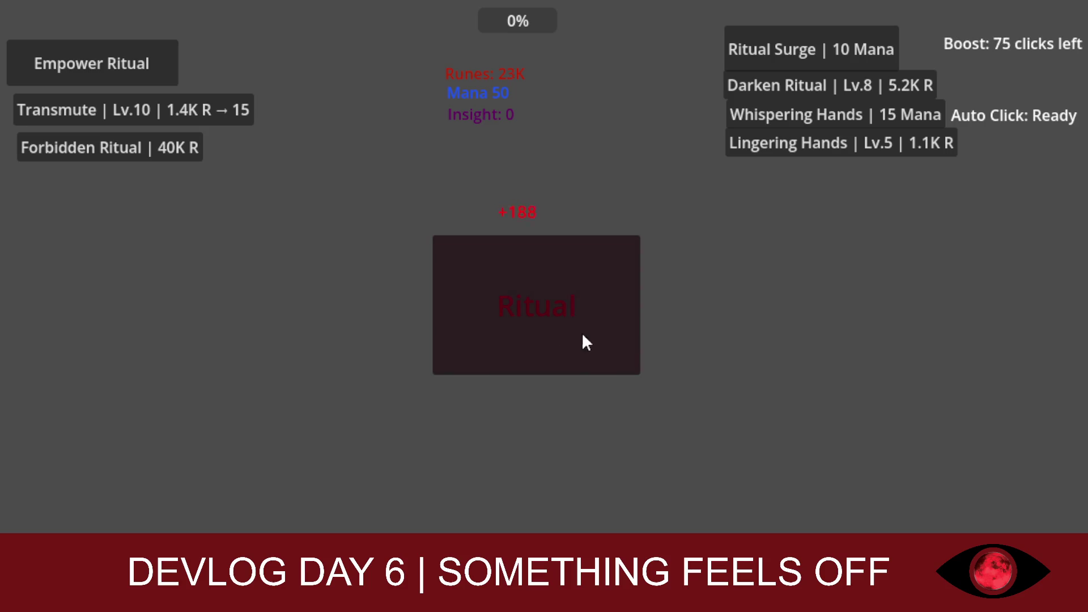
triple_click(519, 321)
triple_click(513, 321)
double_click(501, 321)
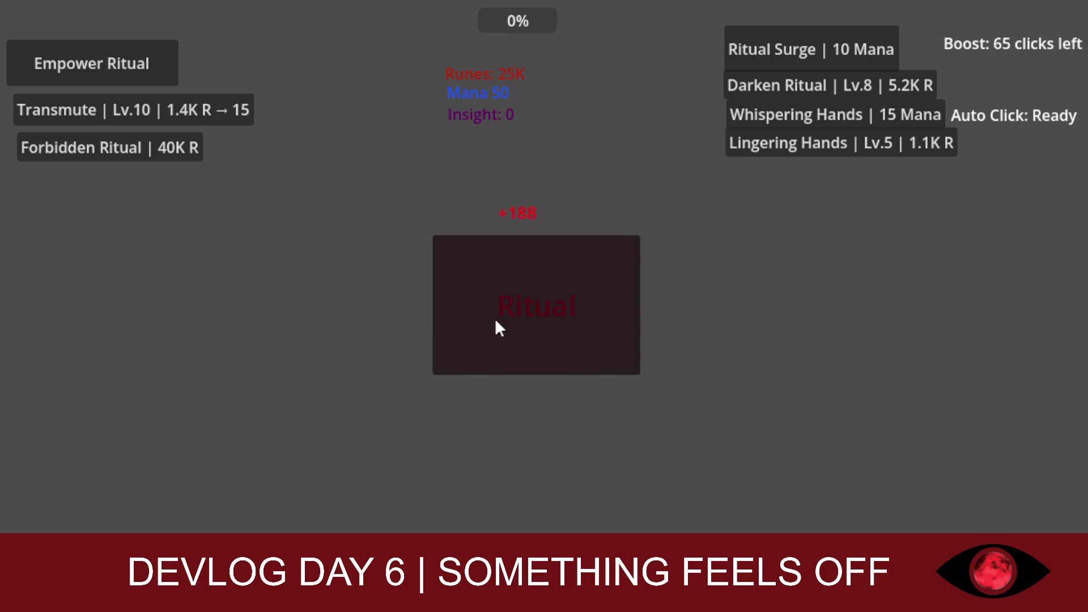
left_click(142, 63)
Step: Perform more boosted Rituals, then upgrade Transmute twice to Lv.12
left_click(542, 368)
triple_click(532, 365)
left_click(511, 315)
left_click(511, 315)
left_click(511, 315)
left_click(511, 315)
left_click(184, 120)
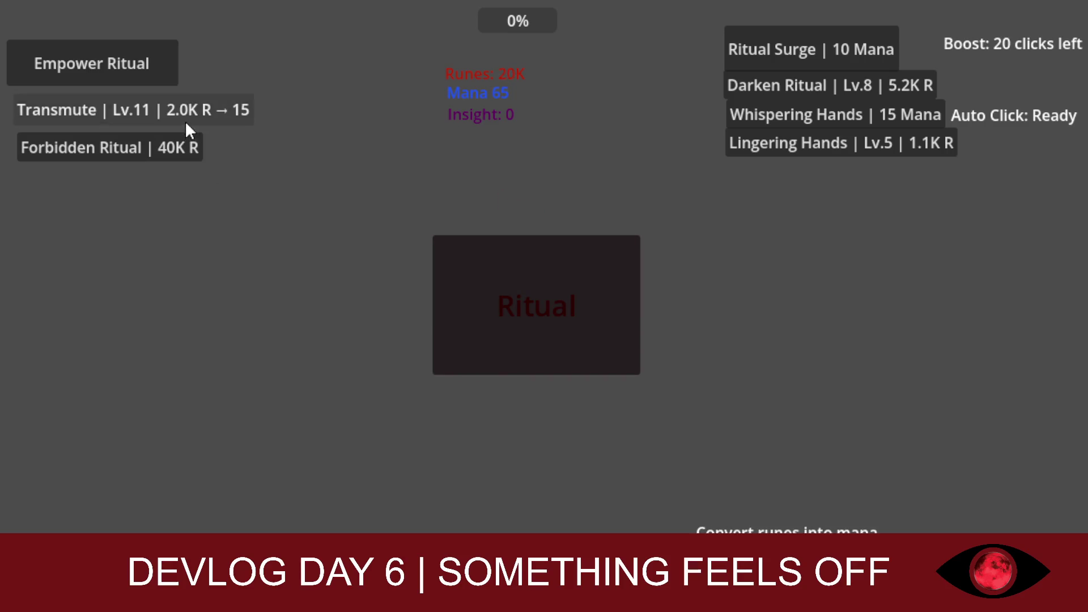
left_click(185, 121)
Step: Use up the remaining boosted Ritual clicks
left_click(470, 298)
left_click(473, 297)
left_click(478, 294)
left_click(478, 294)
left_click(481, 295)
left_click(483, 295)
double_click(482, 287)
double_click(486, 285)
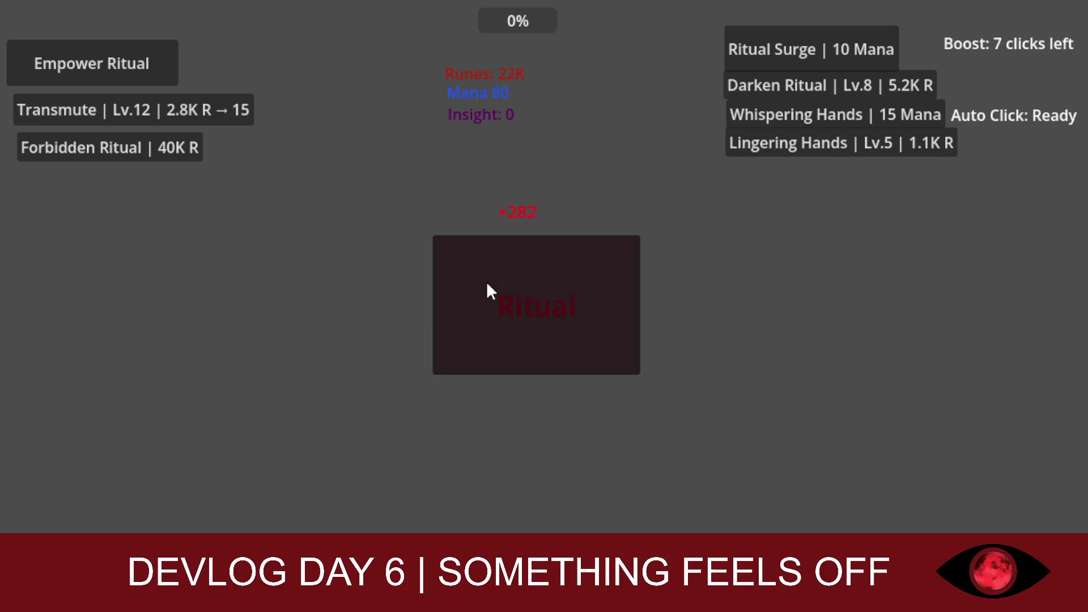
double_click(488, 284)
double_click(488, 282)
double_click(489, 281)
left_click(490, 281)
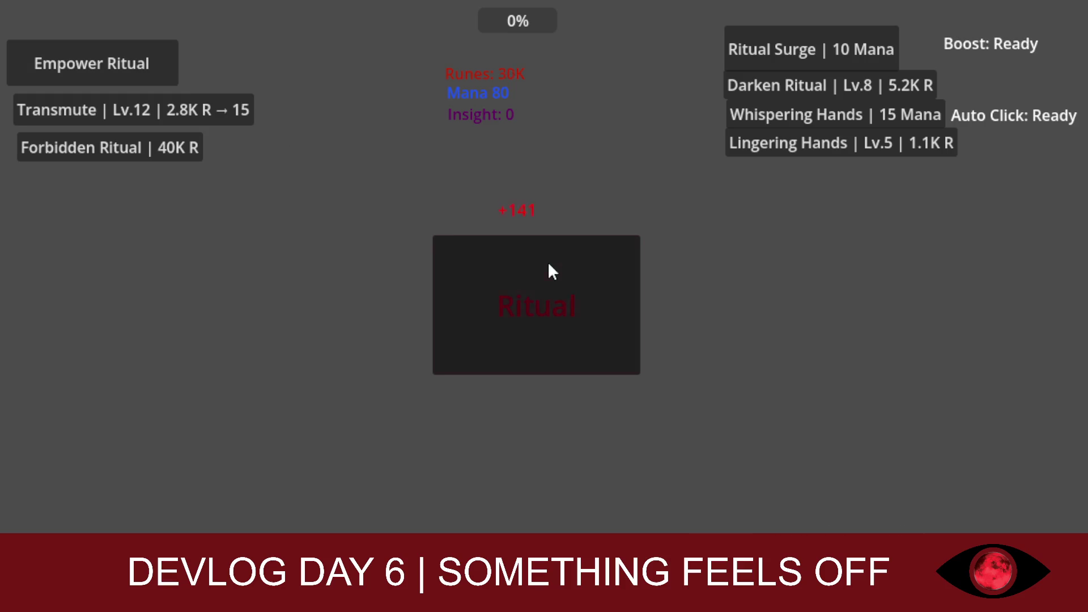
Step: Buy another Empower Ritual and reactivate the rune boost with mana
left_click(237, 113)
left_click(566, 300)
left_click(757, 39)
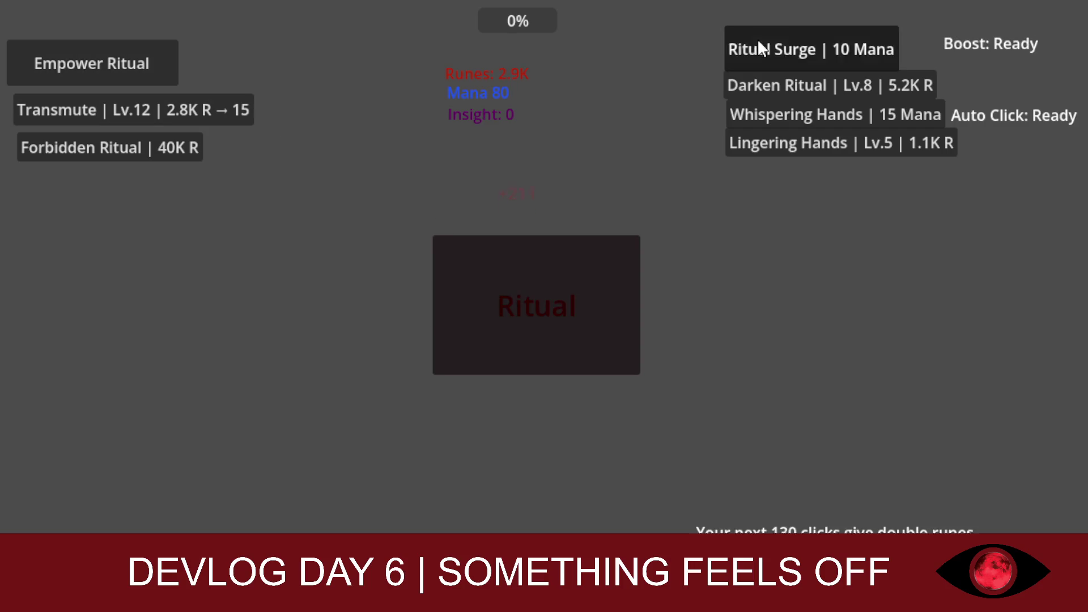
Step: Perform the Ritual repeatedly to collect boosted runes at +422 per click
left_click(561, 265)
left_click(561, 264)
left_click(562, 264)
left_click(561, 264)
left_click(561, 265)
left_click(561, 265)
left_click(561, 265)
left_click(562, 265)
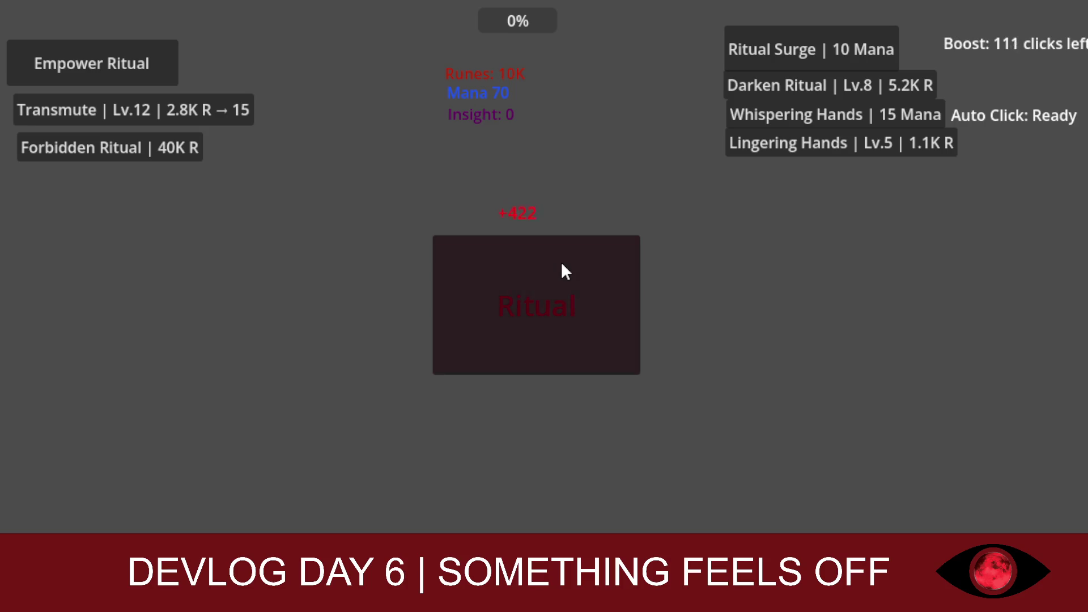
left_click(562, 264)
left_click(562, 264)
left_click(562, 265)
left_click(562, 264)
left_click(561, 265)
left_click(561, 265)
left_click(561, 264)
left_click(561, 265)
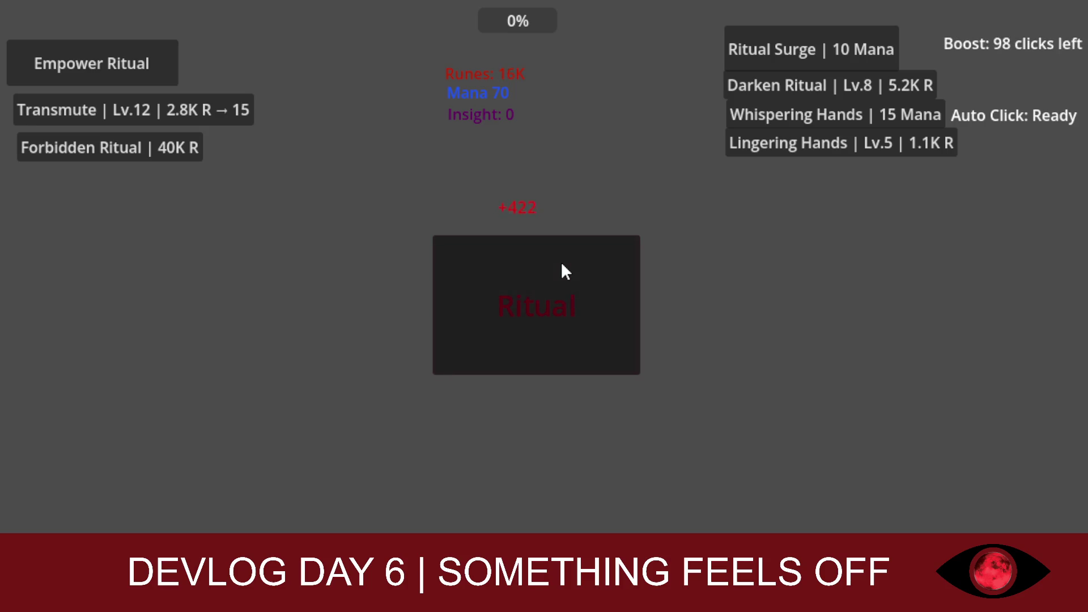
left_click(561, 264)
left_click(562, 265)
left_click(562, 264)
left_click(561, 264)
left_click(561, 265)
left_click(561, 265)
left_click(561, 265)
left_click(562, 265)
left_click(562, 265)
left_click(561, 264)
left_click(561, 264)
left_click(561, 265)
left_click(562, 265)
left_click(561, 265)
left_click(562, 265)
left_click(562, 265)
left_click(562, 264)
left_click(561, 264)
left_click(561, 264)
left_click(562, 265)
left_click(561, 264)
left_click(561, 265)
left_click(562, 265)
left_click(561, 265)
left_click(561, 264)
left_click(561, 265)
left_click(561, 265)
left_click(561, 265)
left_click(561, 264)
left_click(562, 264)
left_click(561, 264)
left_click(561, 265)
left_click(562, 264)
left_click(562, 264)
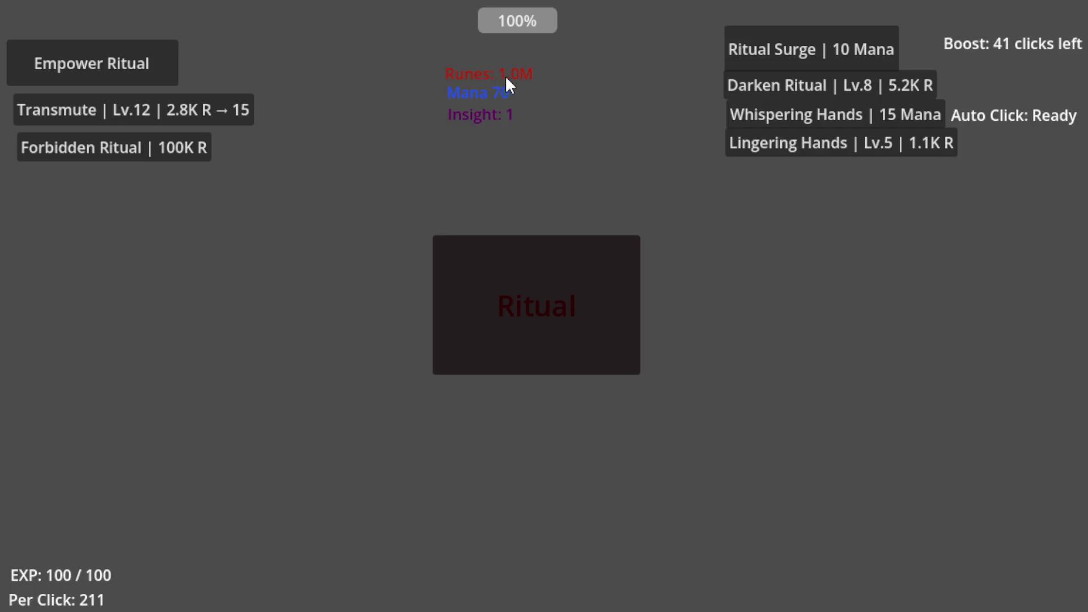
Step: Buy two levels each of Empower Ritual, Darken Ritual and Transmute, and raise Lingering Hands to Lv.11
left_click(114, 76)
left_click(114, 76)
left_click(114, 76)
left_click(114, 76)
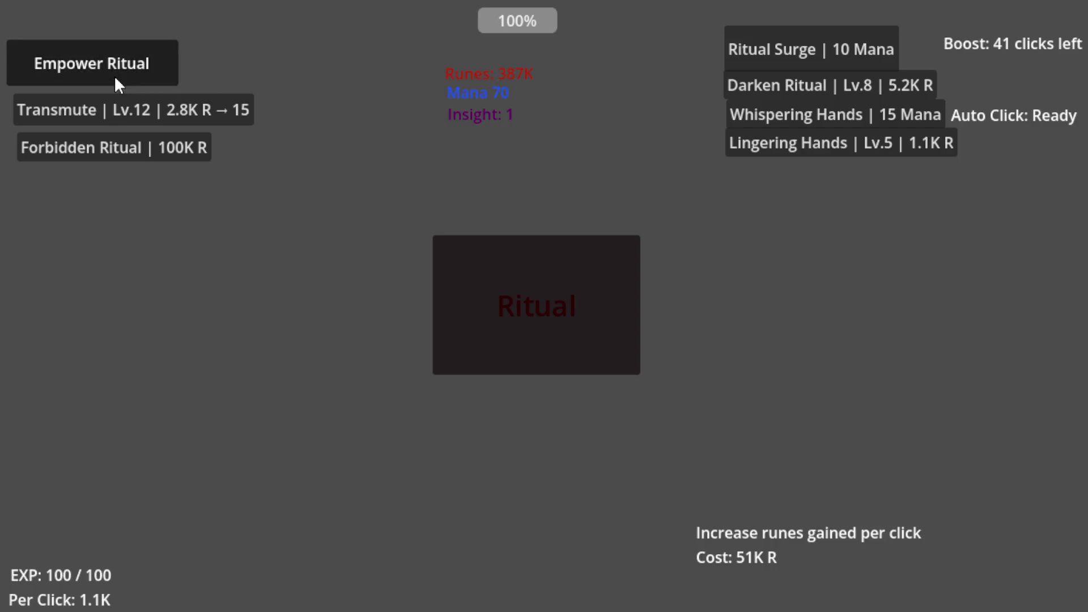
left_click(872, 87)
left_click(872, 87)
left_click(872, 87)
left_click(872, 87)
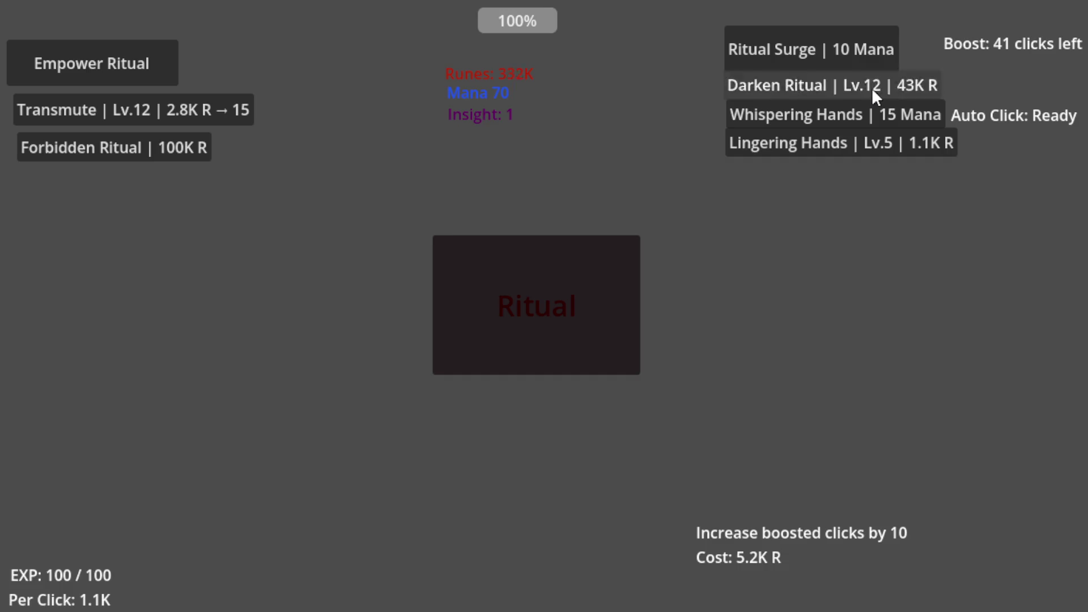
left_click(871, 87)
left_click(871, 87)
left_click(872, 87)
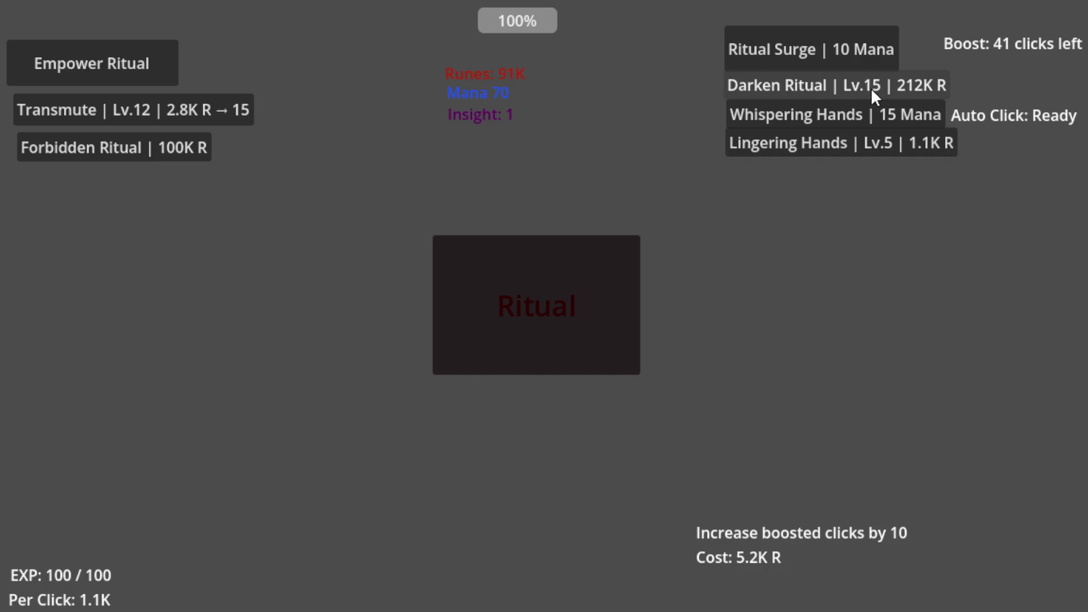
left_click(132, 115)
left_click(131, 115)
left_click(131, 114)
left_click(132, 114)
left_click(131, 115)
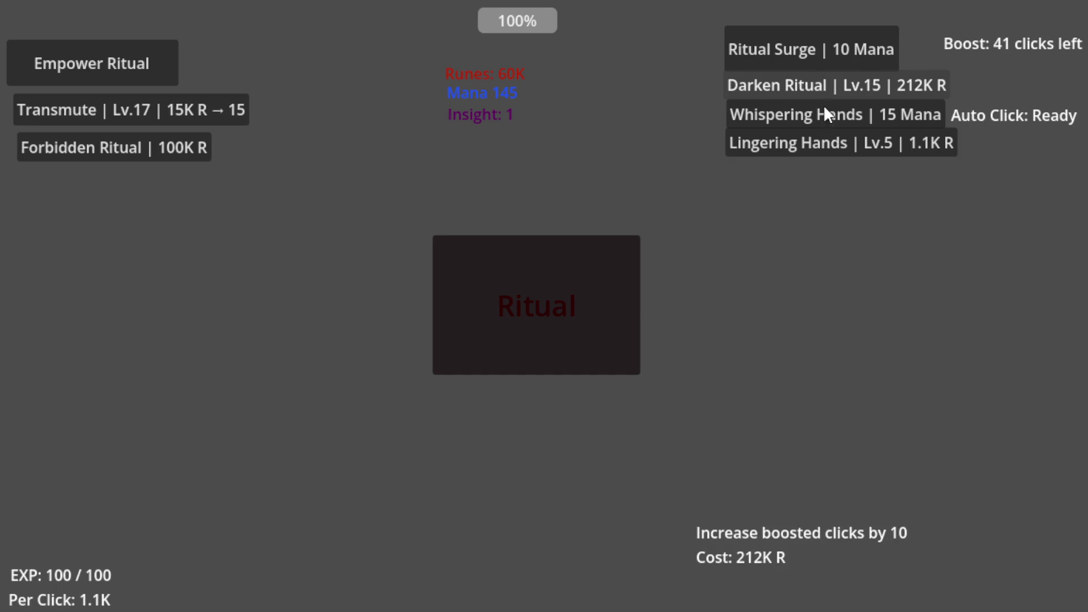
left_click(824, 146)
left_click(824, 146)
left_click(823, 147)
left_click(824, 147)
left_click(823, 146)
left_click(824, 146)
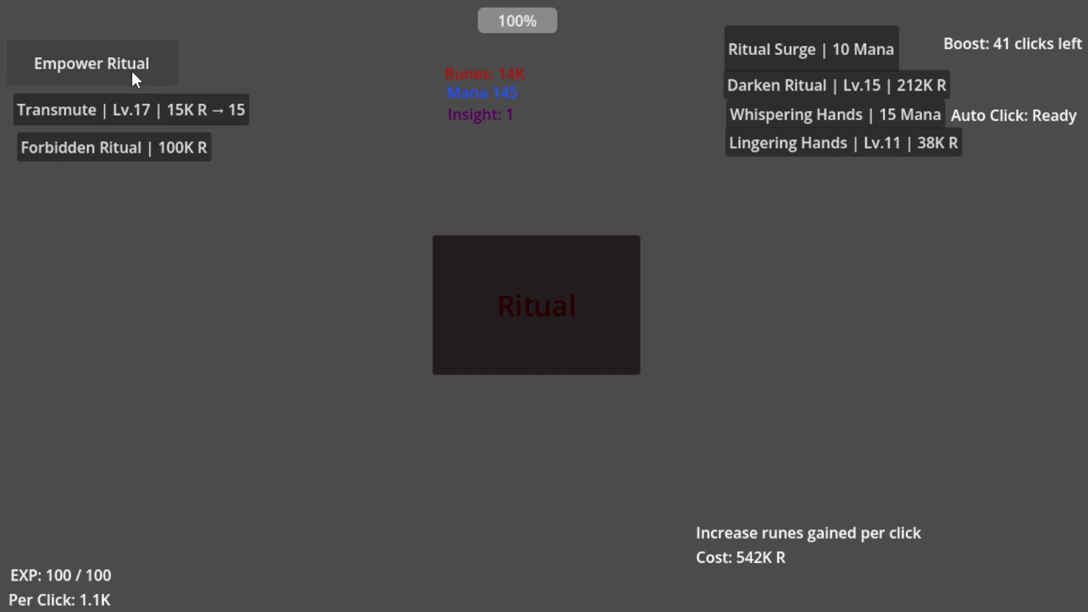
Step: Start Whispering Hands with mana and perform the Ritual through all the boosted double-rune clicks
left_click(780, 107)
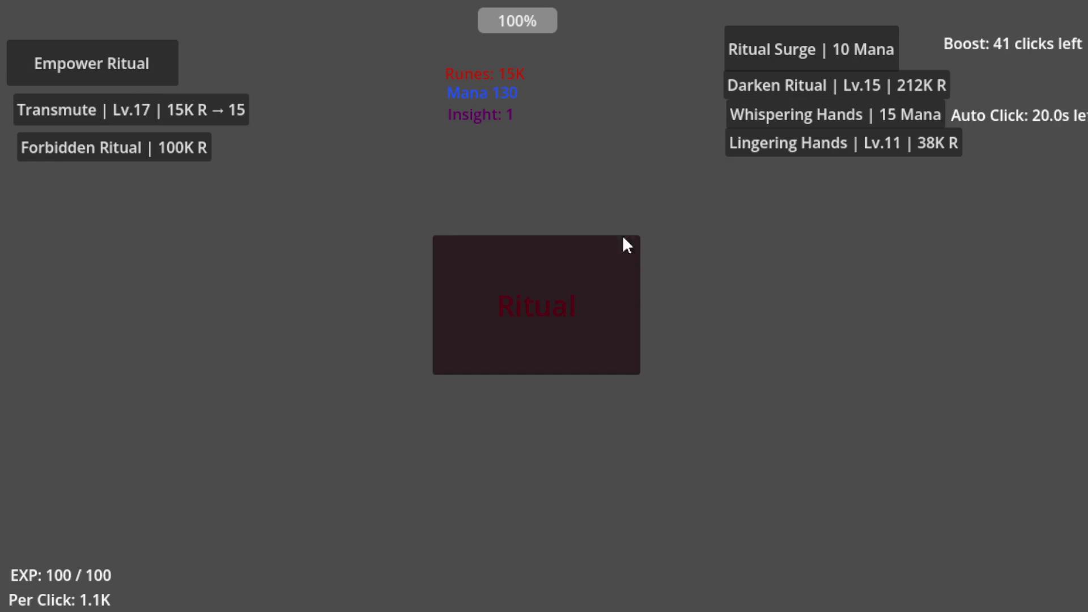
left_click(553, 266)
left_click(553, 266)
left_click(552, 267)
left_click(553, 266)
left_click(553, 267)
left_click(549, 266)
left_click(550, 267)
left_click(549, 266)
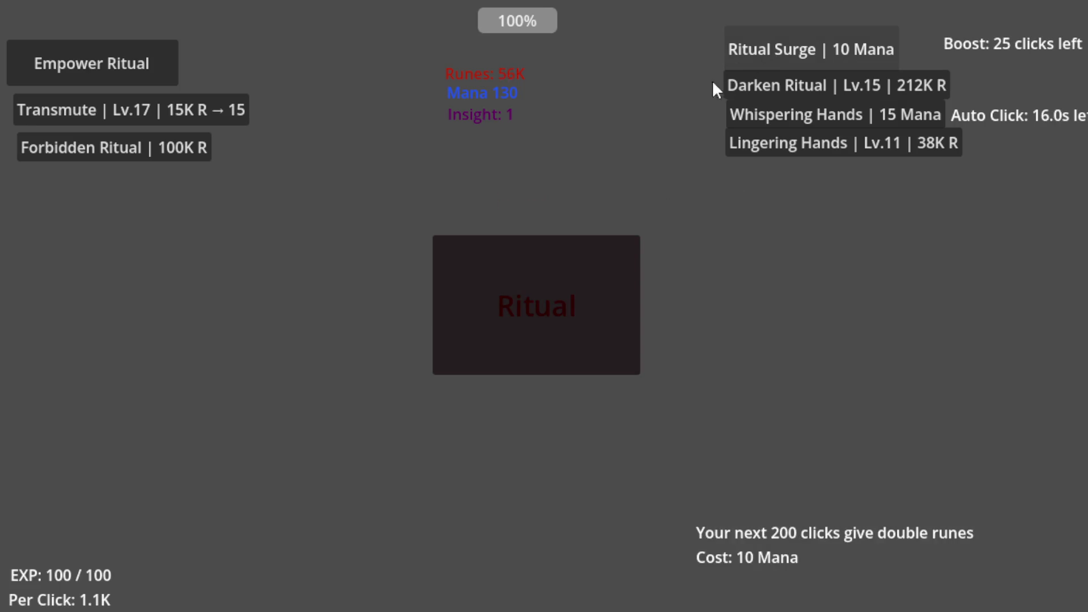
left_click(567, 272)
left_click(567, 272)
left_click(566, 271)
left_click(566, 273)
left_click(549, 276)
left_click(541, 278)
left_click(535, 276)
left_click(530, 275)
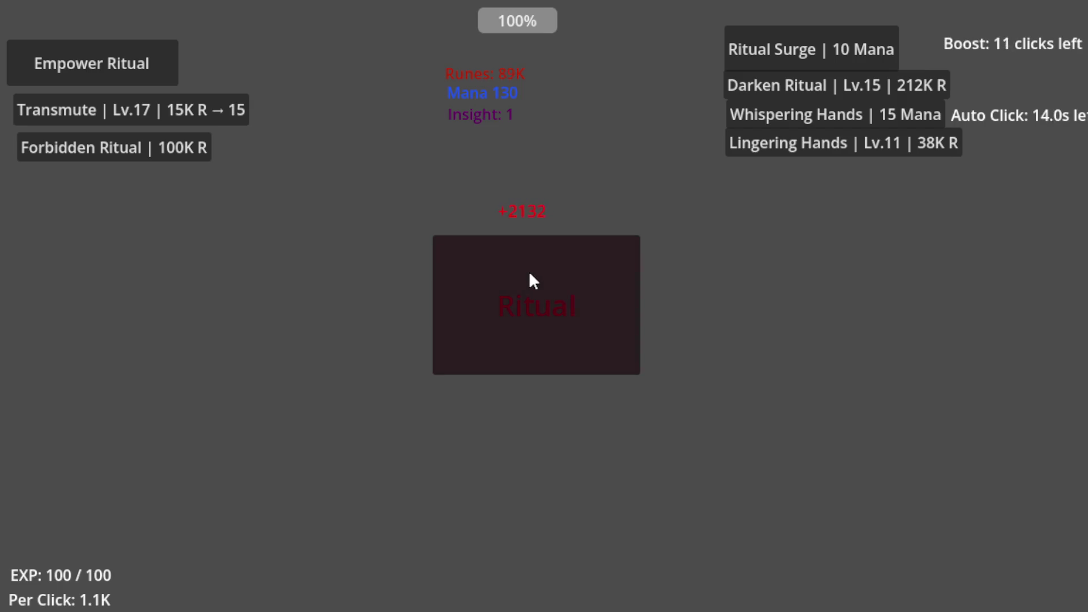
left_click(530, 275)
left_click(530, 274)
left_click(530, 275)
left_click(529, 275)
left_click(530, 275)
left_click(530, 275)
left_click(529, 275)
left_click(529, 275)
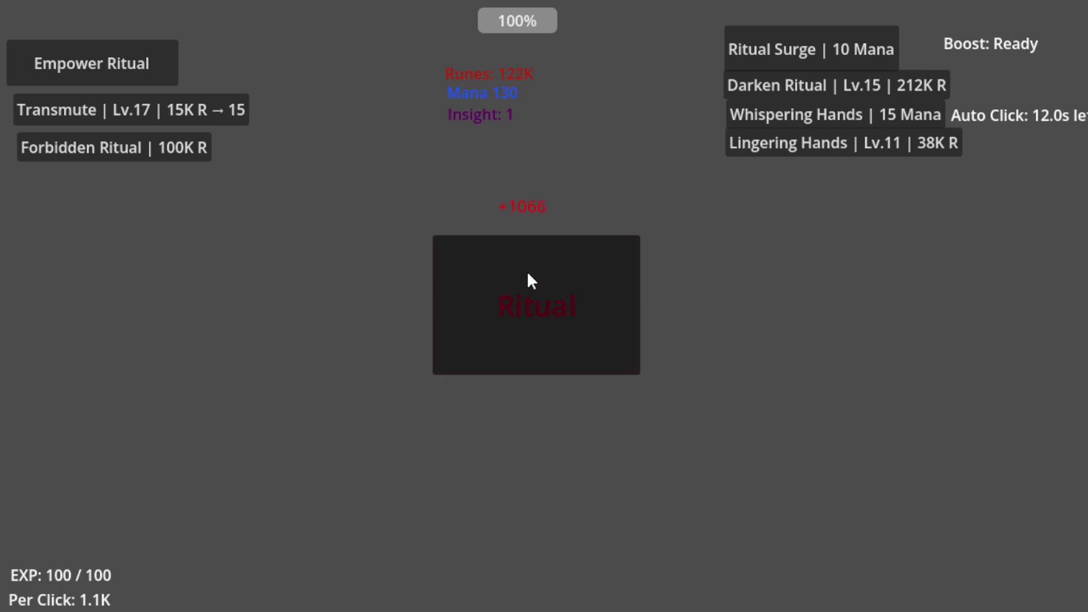
Step: Invoke the Forbidden Ritual for its rune payout, bringing Runes to 1.6M
left_click(132, 66)
left_click(467, 263)
left_click(93, 146)
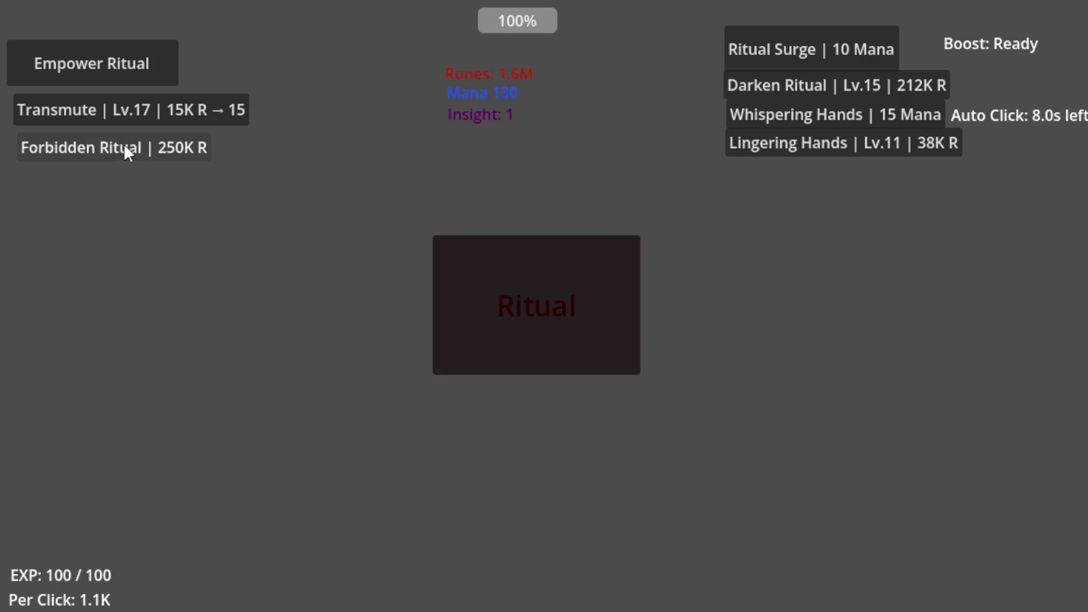
left_click(436, 279)
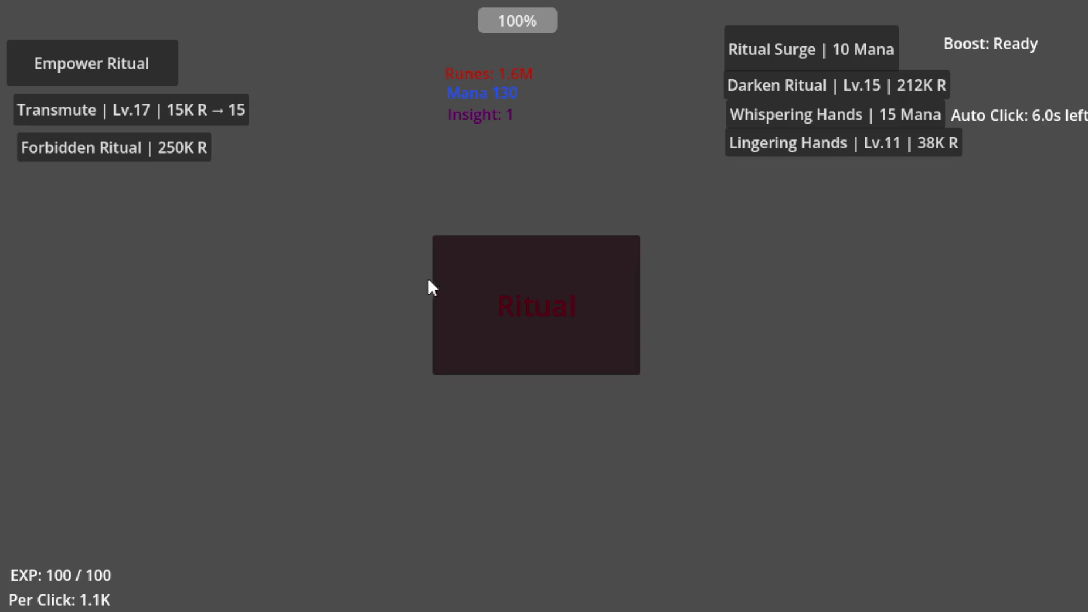
Step: Invoke the Forbidden Ritual repeatedly to collect rune payouts
left_click(145, 146)
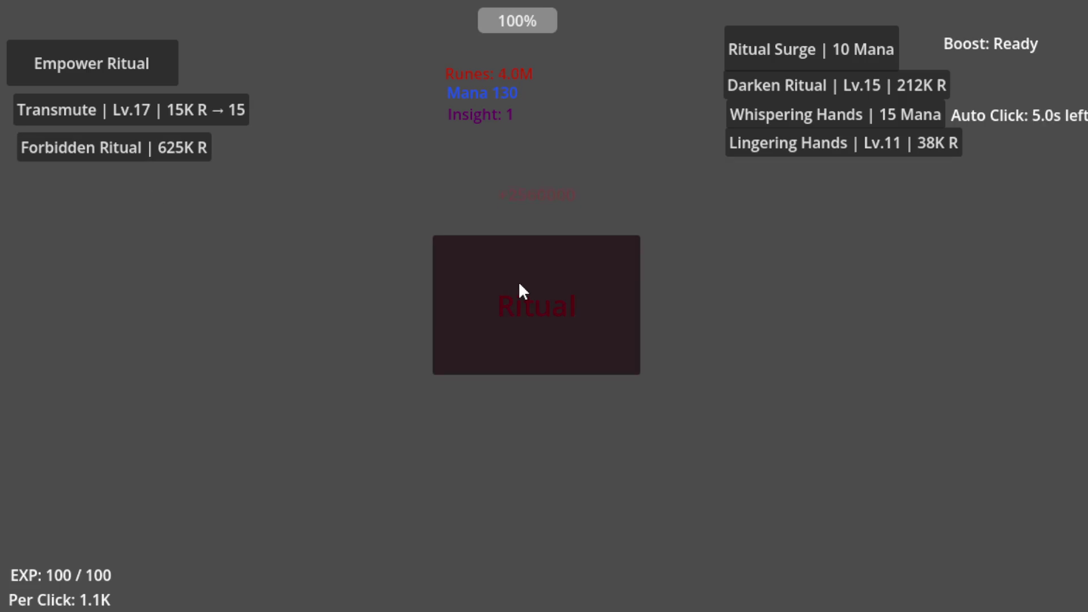
left_click(134, 146)
left_click(133, 146)
left_click(134, 146)
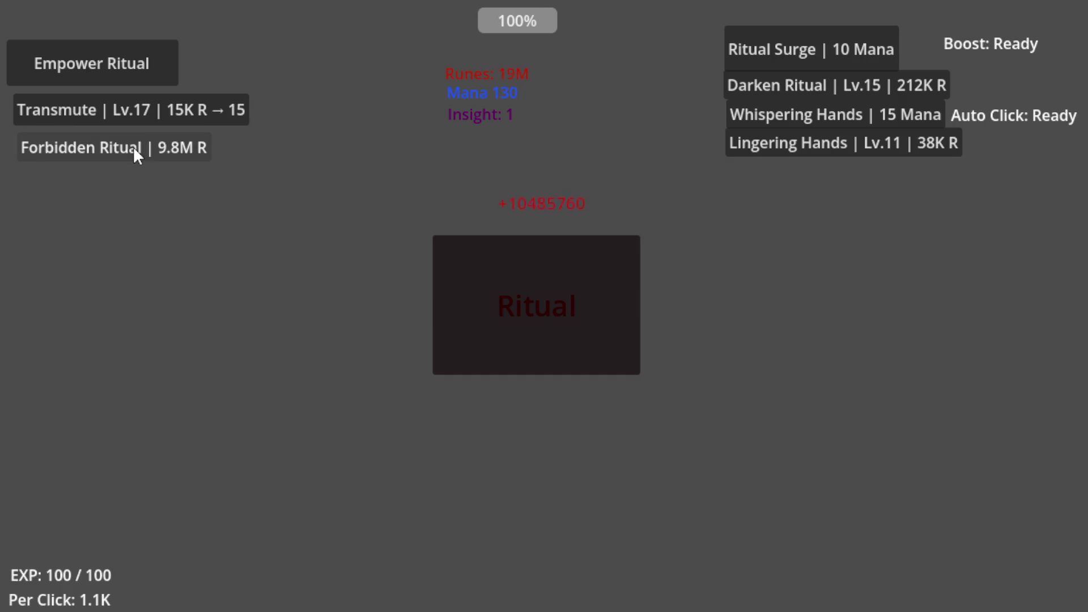
left_click(134, 146)
left_click(136, 146)
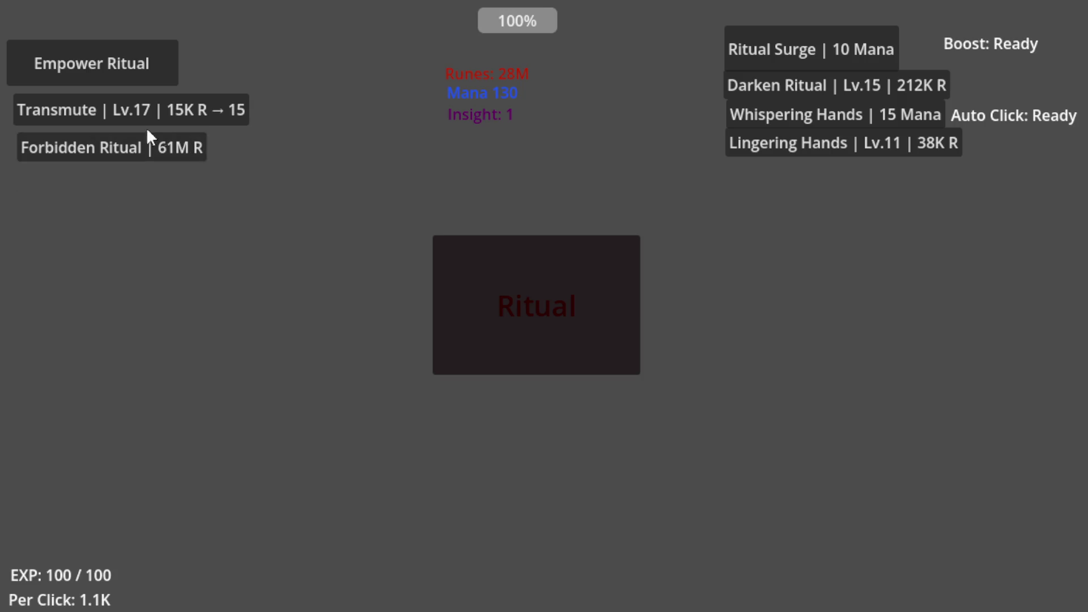
Step: Level Transmute up to Lv.32
left_click(168, 110)
left_click(168, 110)
left_click(168, 110)
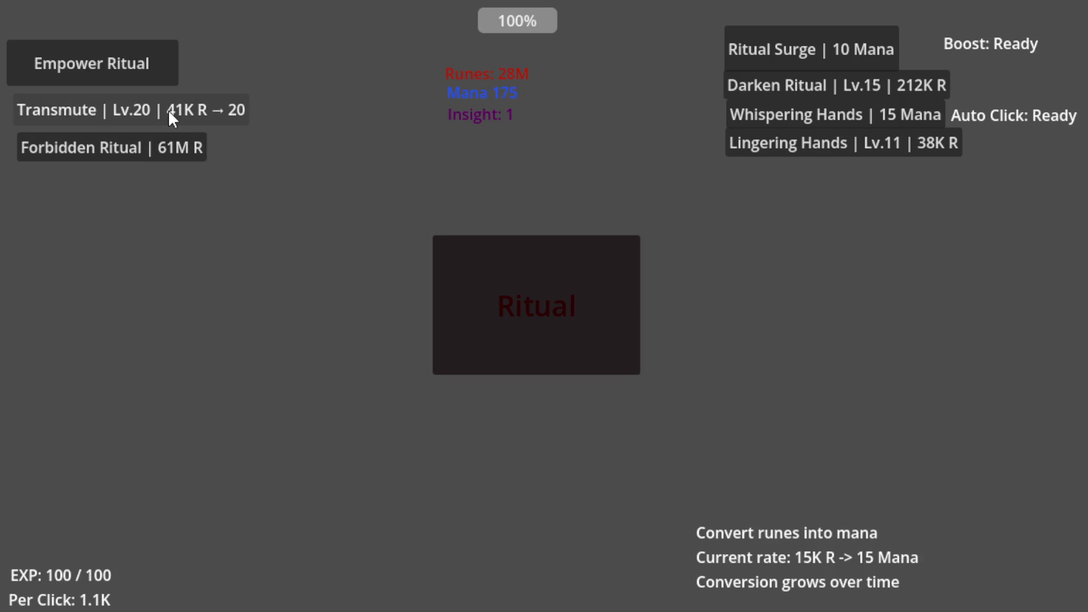
left_click(168, 110)
left_click(168, 110)
left_click(167, 110)
left_click(167, 110)
left_click(168, 110)
left_click(168, 110)
left_click(165, 113)
left_click(164, 113)
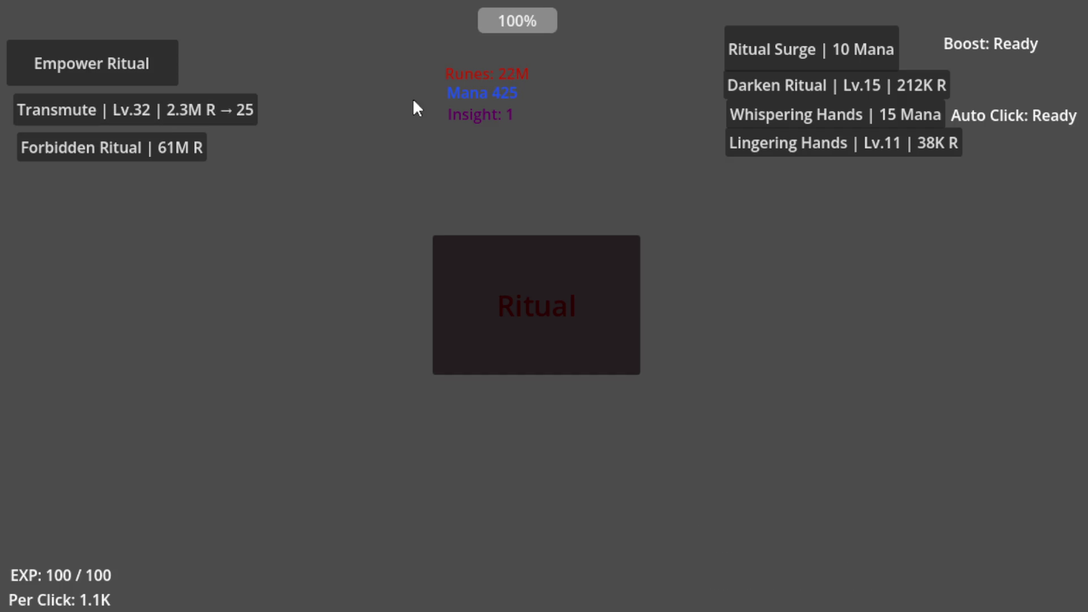
Step: Raise Darken Ritual to Lv.23 and Lingering Hands to Lv.17, then start Whispering Hands
left_click(802, 84)
left_click(802, 84)
left_click(800, 85)
left_click(800, 85)
left_click(800, 85)
left_click(800, 85)
left_click(800, 85)
left_click(800, 85)
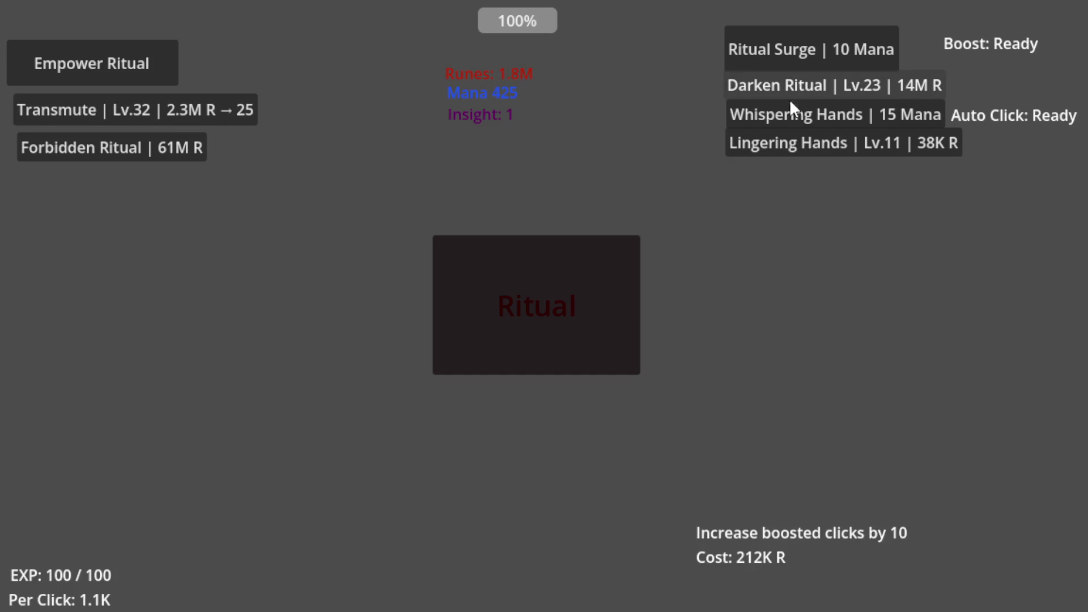
left_click(779, 140)
left_click(778, 141)
left_click(778, 141)
left_click(778, 140)
left_click(779, 140)
left_click(778, 140)
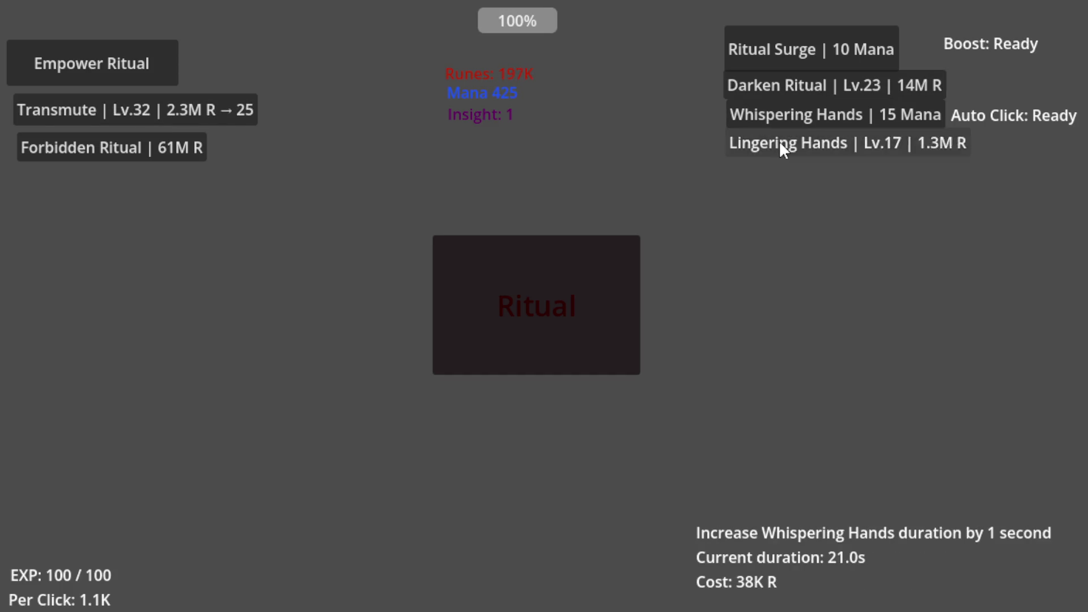
left_click(749, 122)
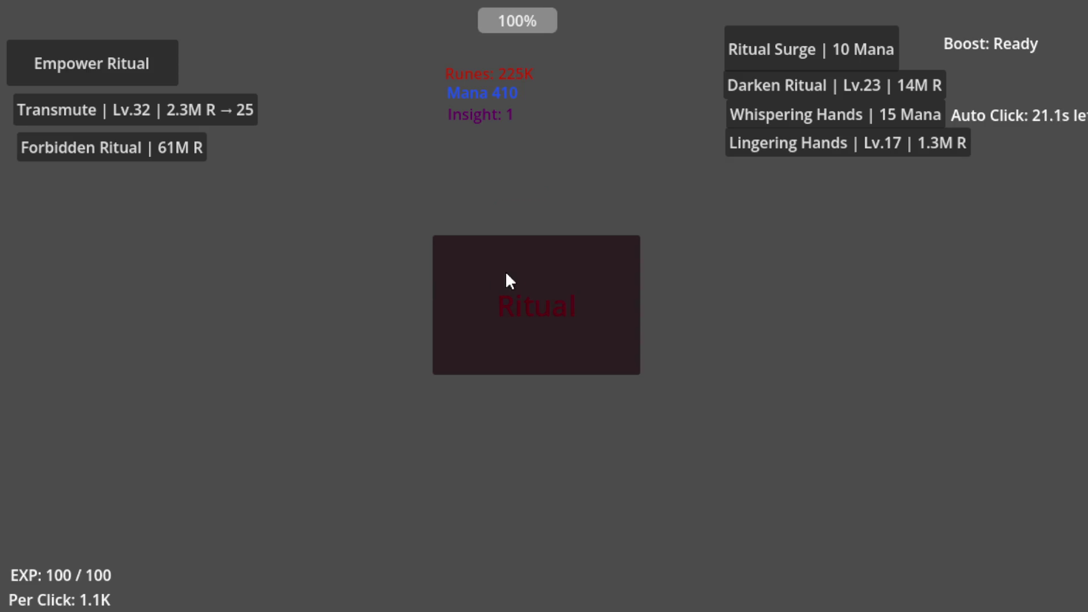
left_click(121, 53)
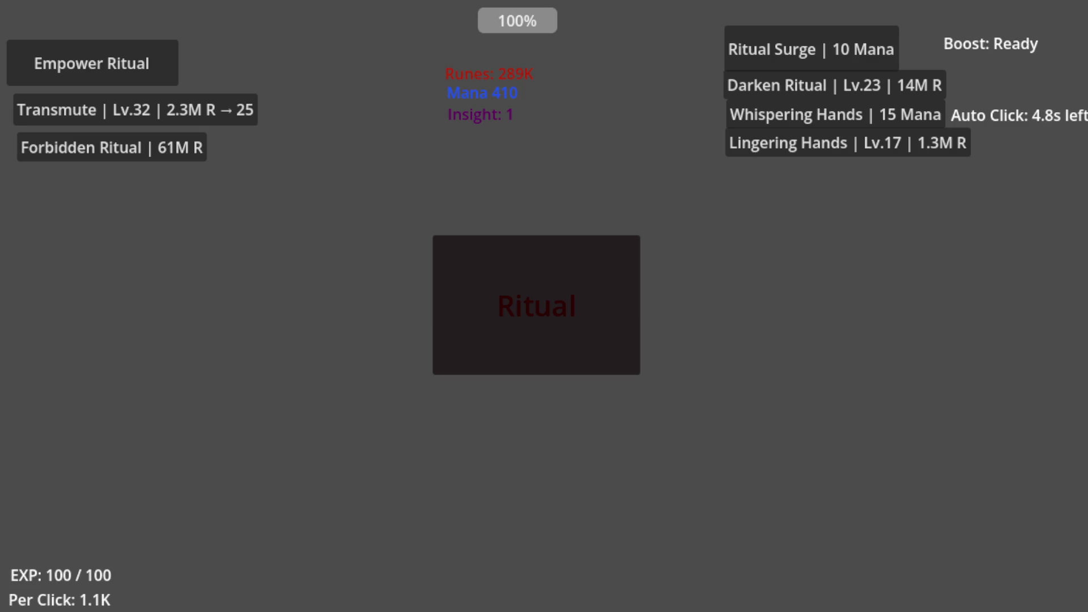
Step: Close the running game and search control.gd for 'var insigh'
key("alt+F4")
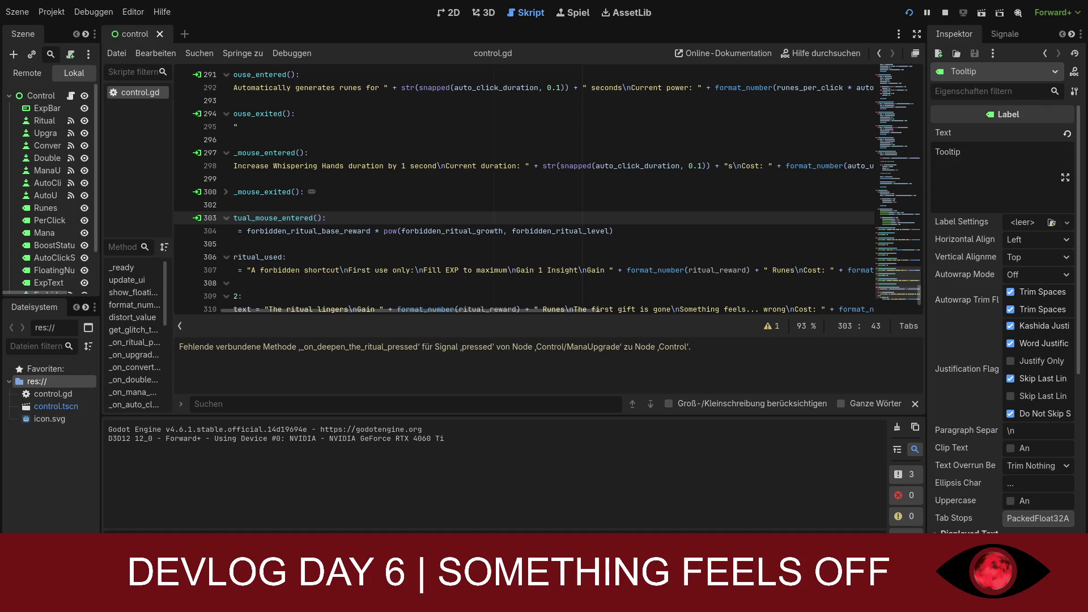
scroll(524, 187, "up", 5)
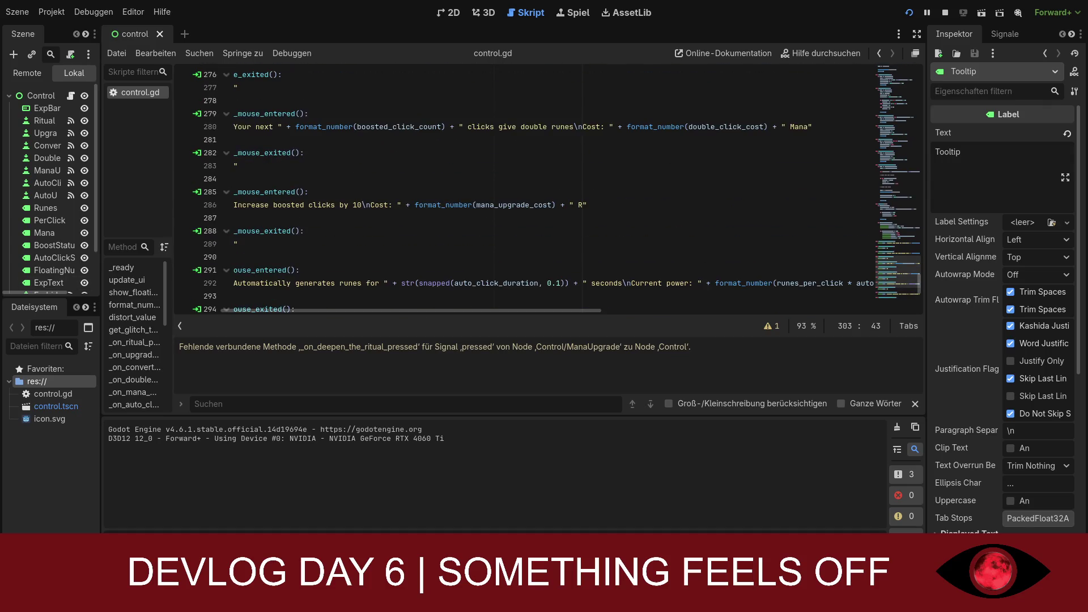
left_click(278, 401)
type("var")
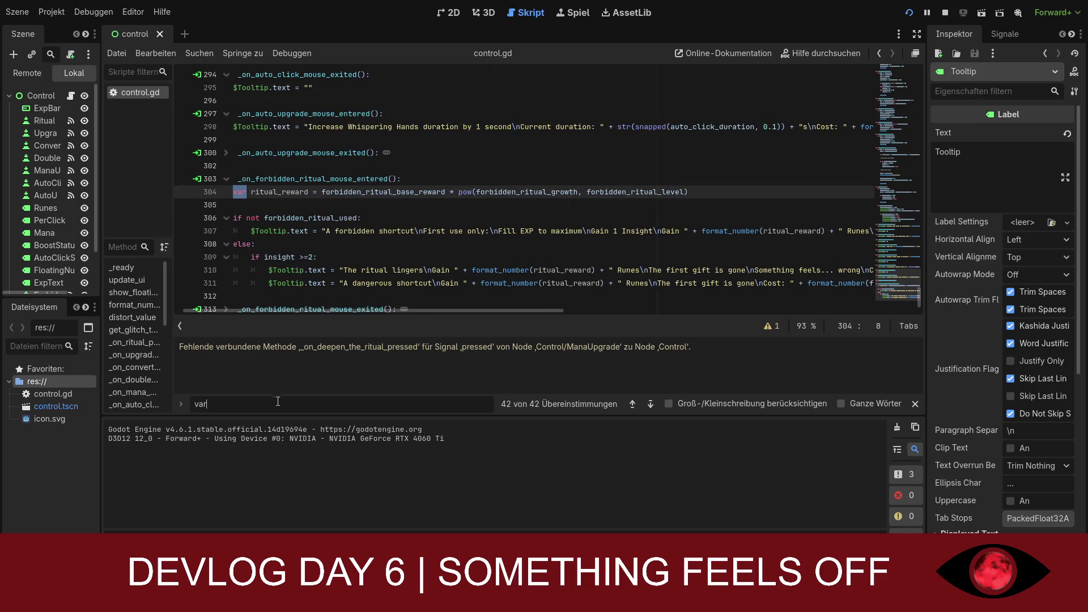
type(" insi")
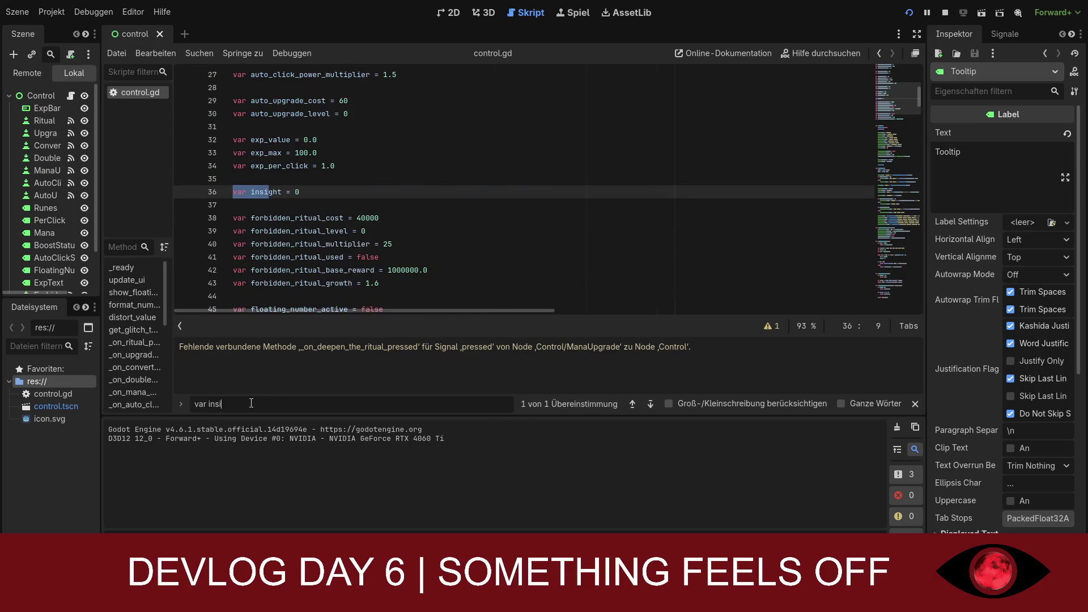
type("gh")
Step: Change insight's starting value from 0 to 2, save control.gd, and rerun the game
left_click(296, 192)
type("2")
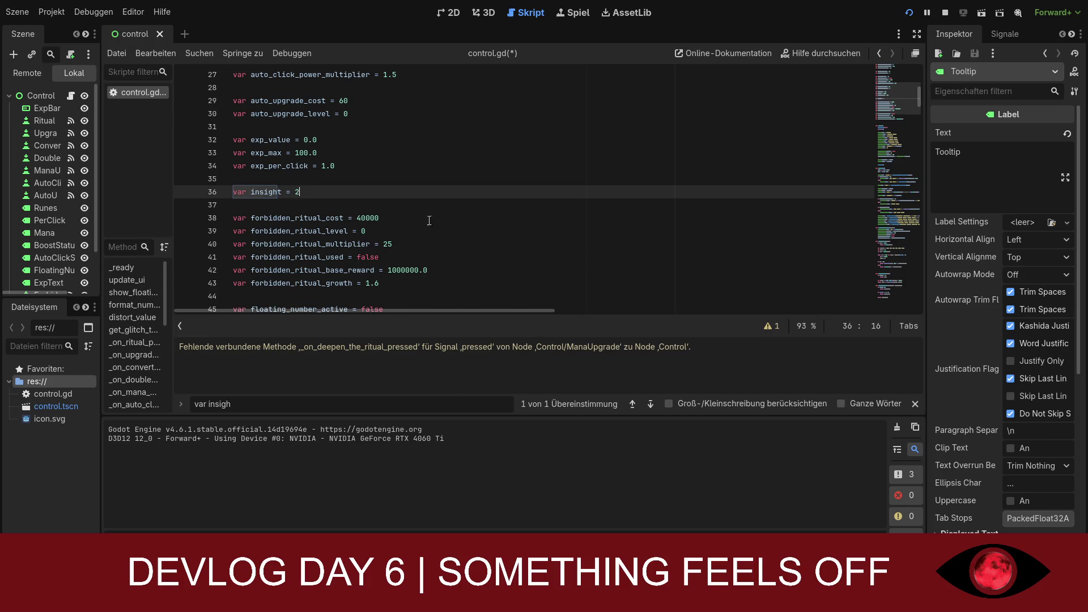
left_click(446, 211)
key("ctrl+s")
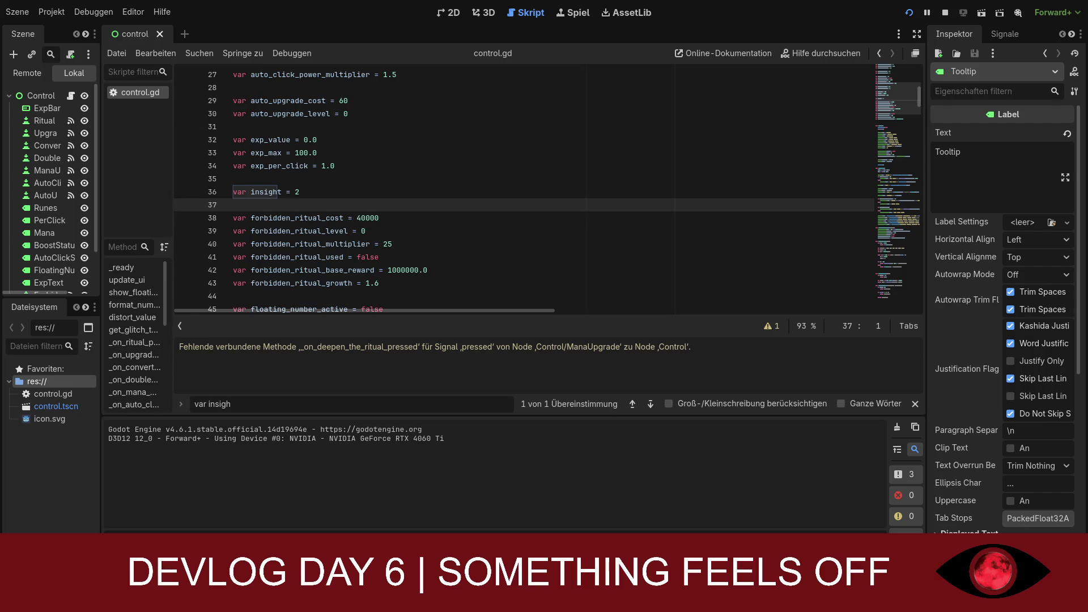
key("F5")
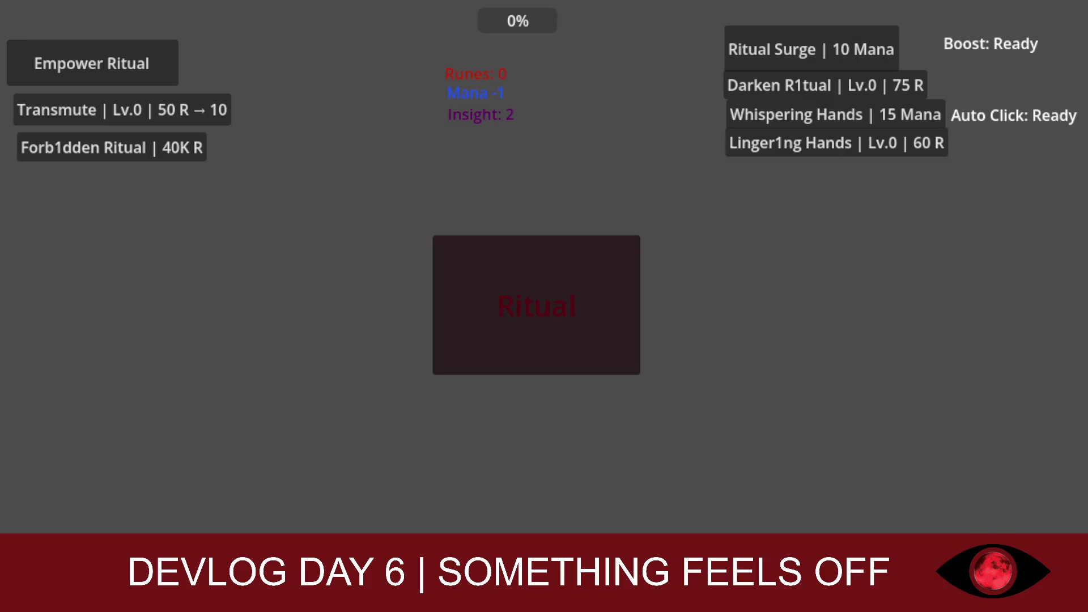
Step: Perform the Ritual repeatedly to raise Runes to 159 as labels glitch into 'Forb1dden Ritual' and 'Linger1ng Hands'
left_click(522, 281)
left_click(522, 281)
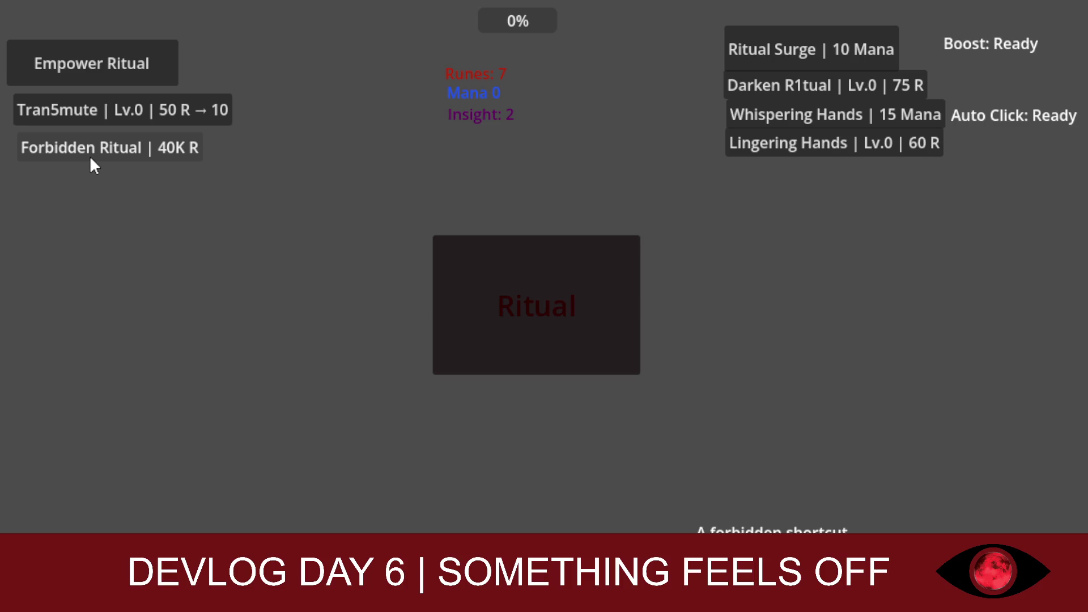
left_click(505, 279)
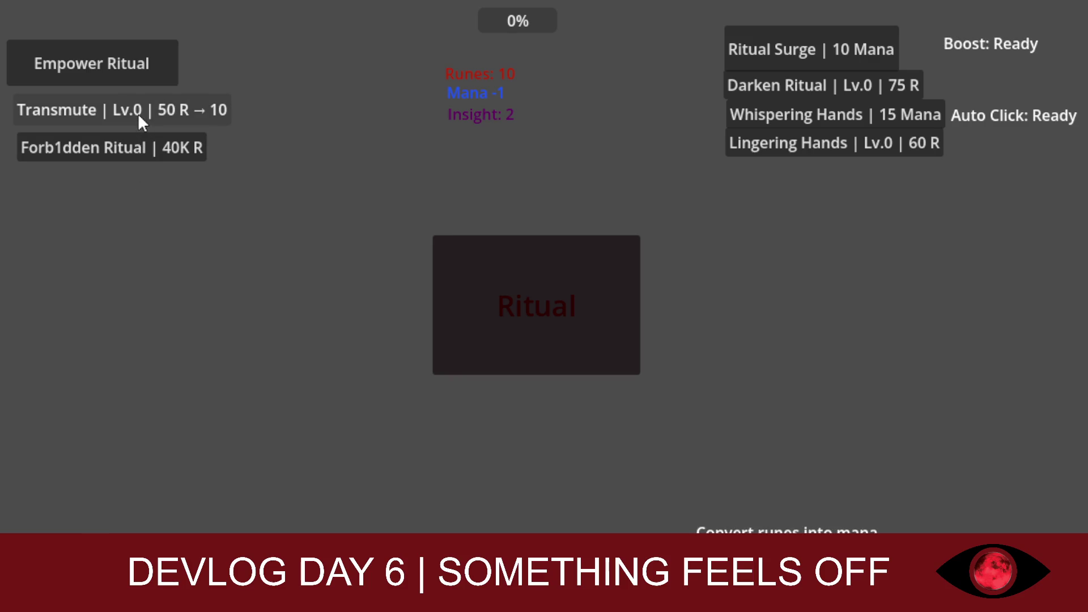
left_click(518, 272)
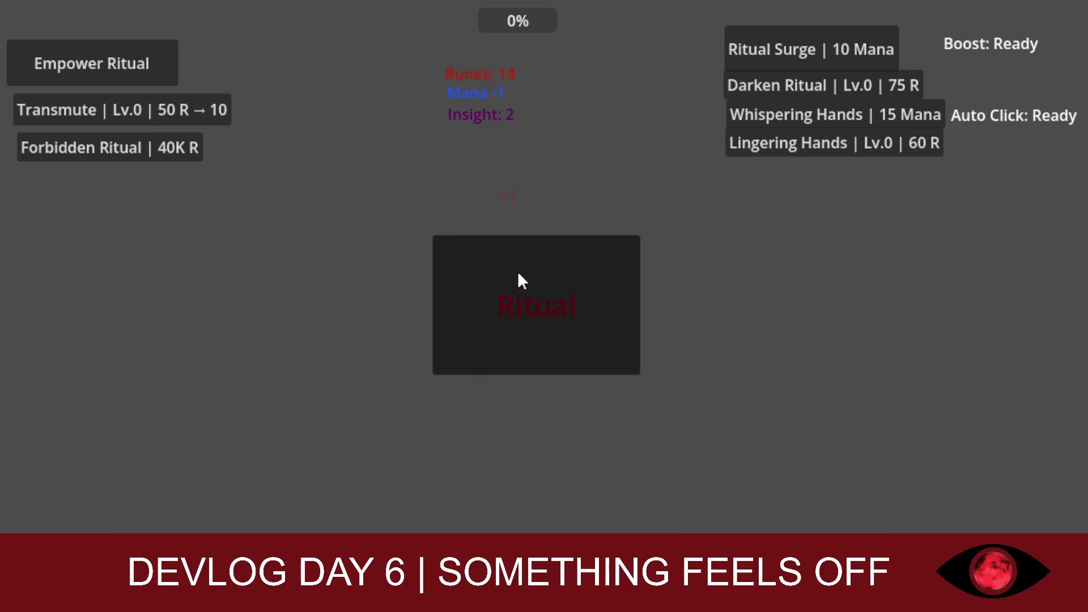
left_click(518, 273)
left_click(519, 273)
left_click(518, 273)
left_click(518, 273)
left_click(518, 273)
left_click(518, 273)
left_click(518, 274)
left_click(518, 273)
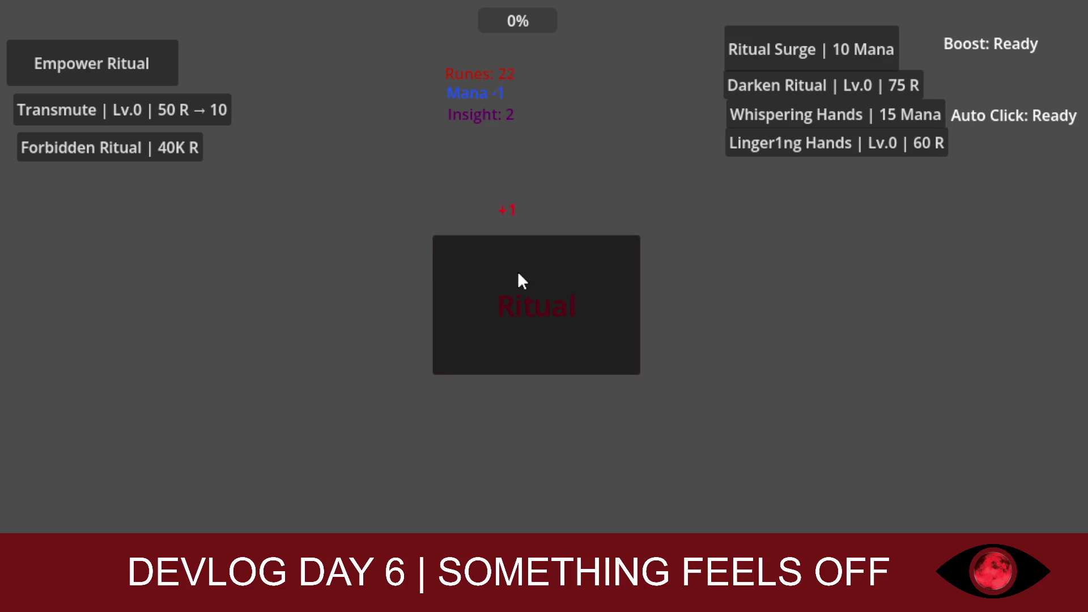
left_click(519, 273)
left_click(519, 273)
left_click(518, 273)
left_click(518, 274)
left_click(518, 273)
left_click(518, 273)
left_click(519, 273)
left_click(519, 273)
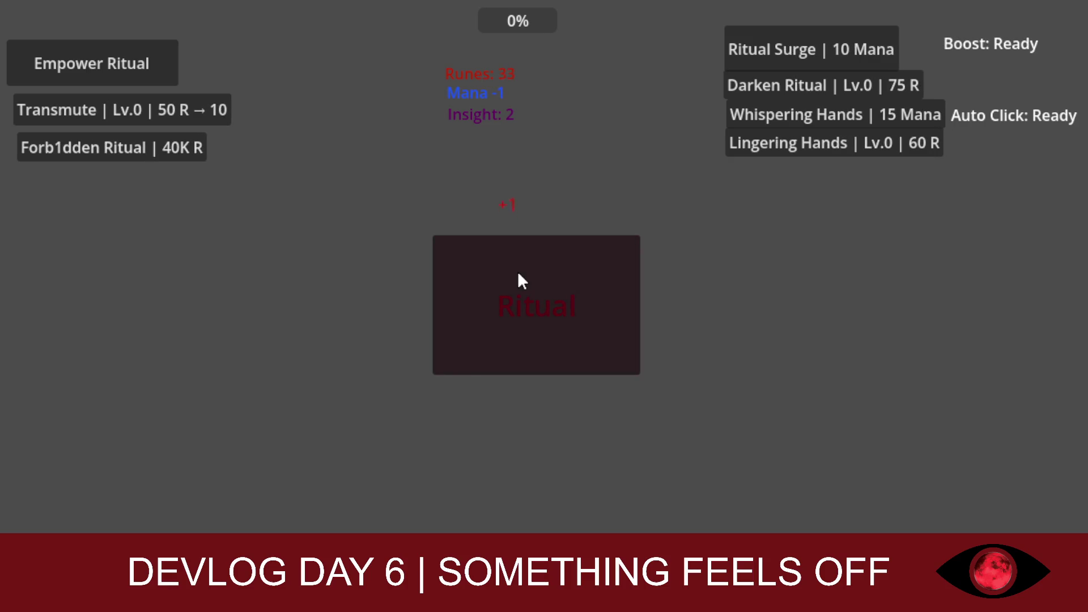
left_click(518, 274)
left_click(463, 285)
left_click(467, 279)
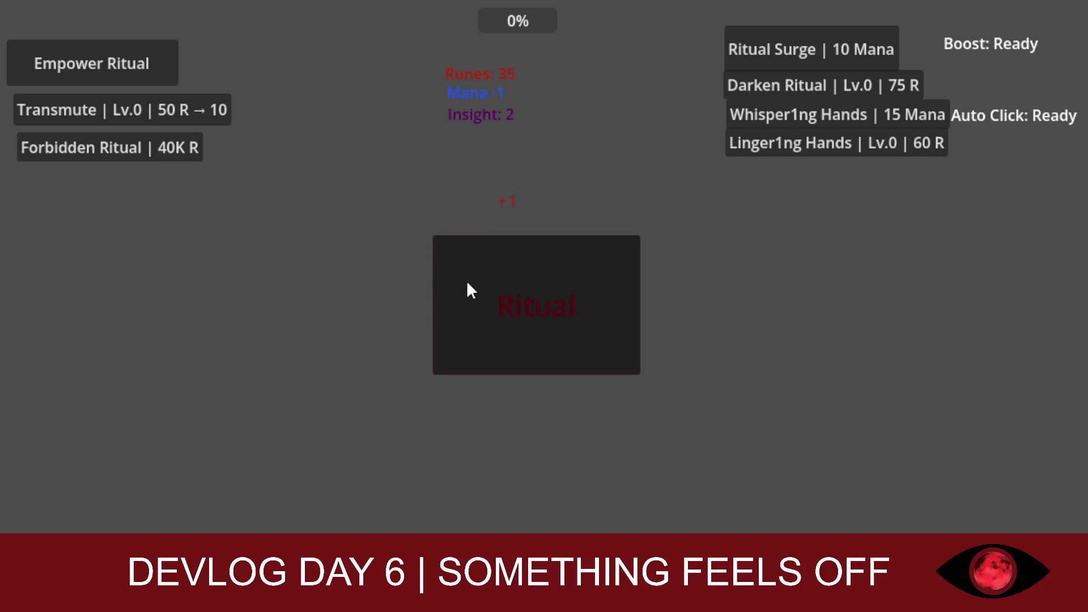
left_click(467, 280)
left_click(466, 280)
left_click(468, 280)
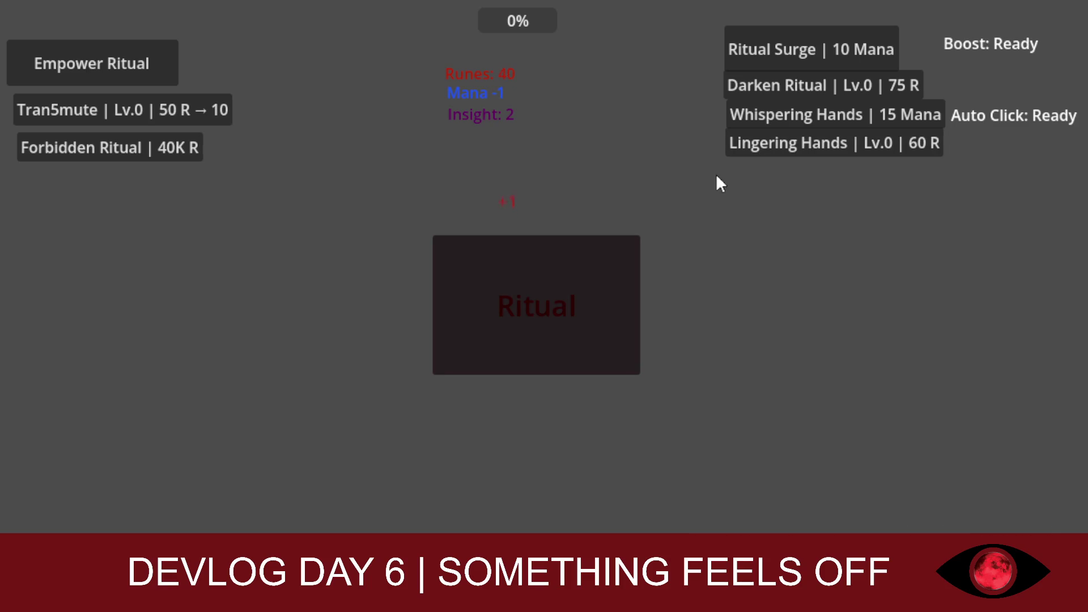
left_click(529, 300)
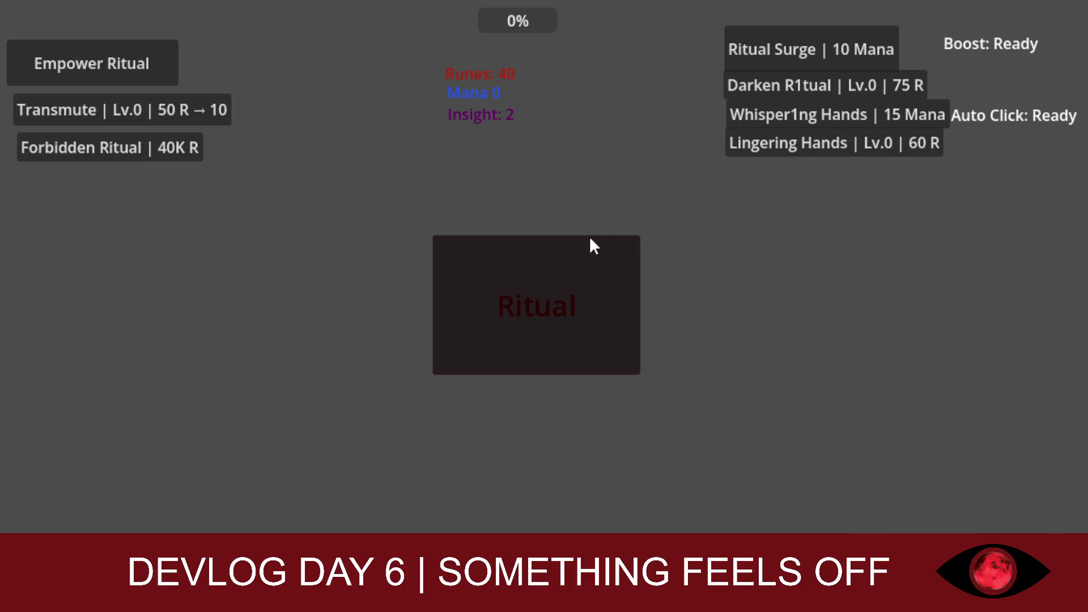
left_click(604, 263)
left_click(604, 263)
left_click(604, 263)
left_click(604, 263)
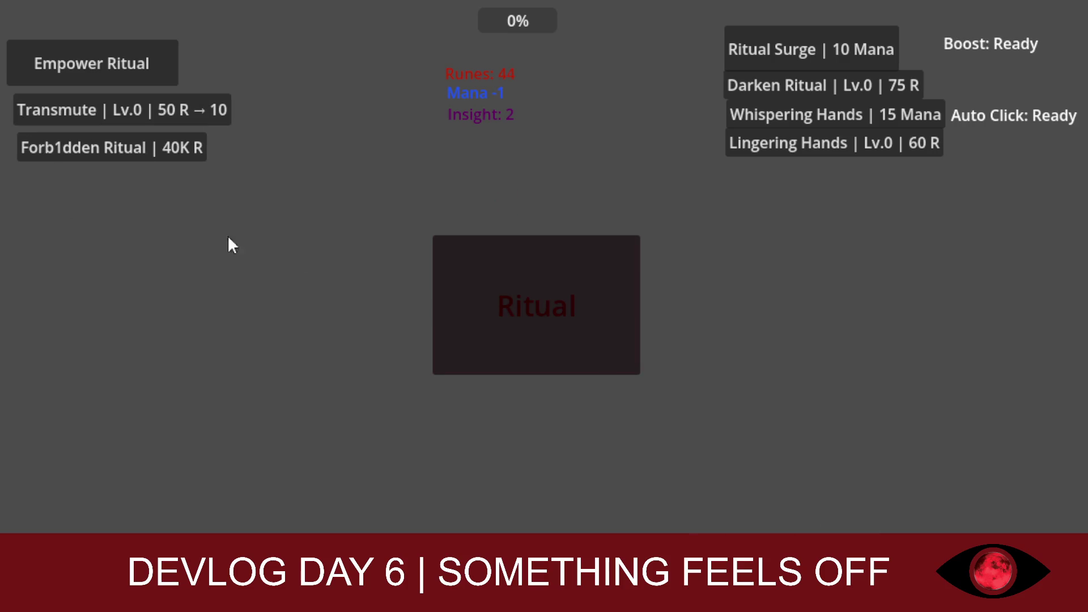
left_click(490, 306)
left_click(490, 305)
left_click(490, 306)
left_click(488, 306)
left_click(489, 306)
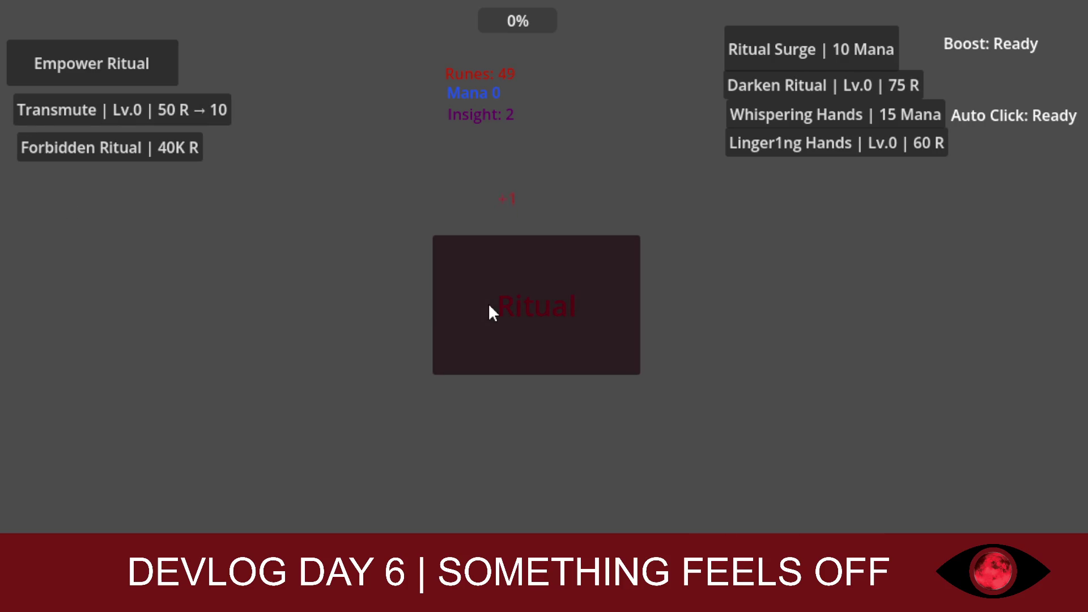
left_click(489, 306)
left_click(489, 306)
left_click(488, 306)
left_click(489, 306)
left_click(490, 306)
left_click(492, 306)
left_click(491, 305)
left_click(491, 305)
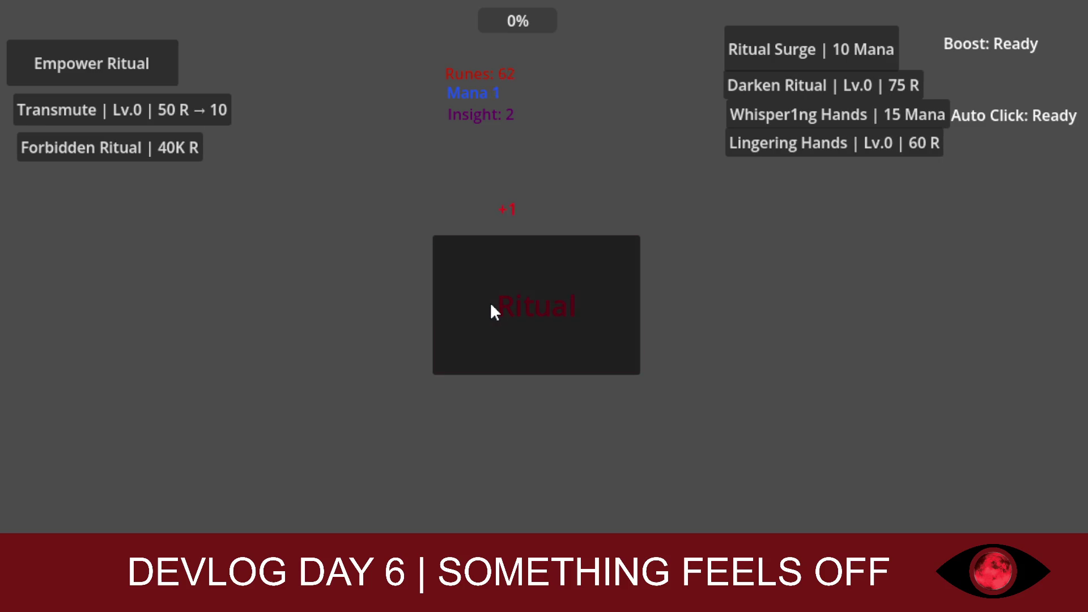
left_click(490, 306)
left_click(491, 305)
left_click(490, 305)
left_click(490, 306)
left_click(490, 305)
left_click(490, 305)
left_click(491, 305)
left_click(490, 306)
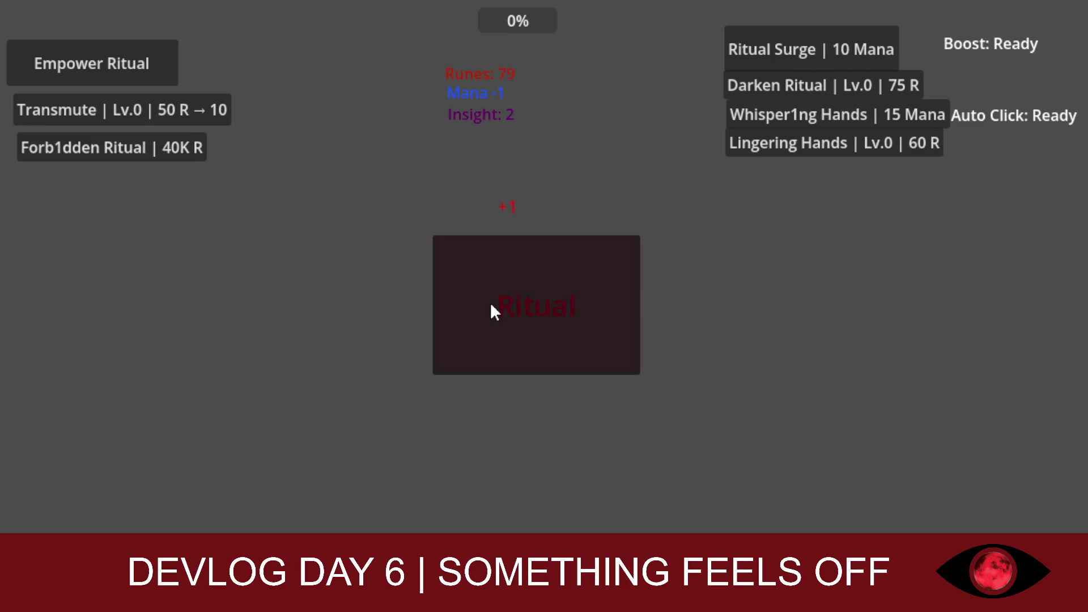
left_click(490, 305)
left_click(490, 305)
left_click(491, 305)
left_click(491, 306)
left_click(491, 305)
left_click(491, 305)
left_click(491, 305)
left_click(490, 306)
left_click(491, 305)
left_click(491, 306)
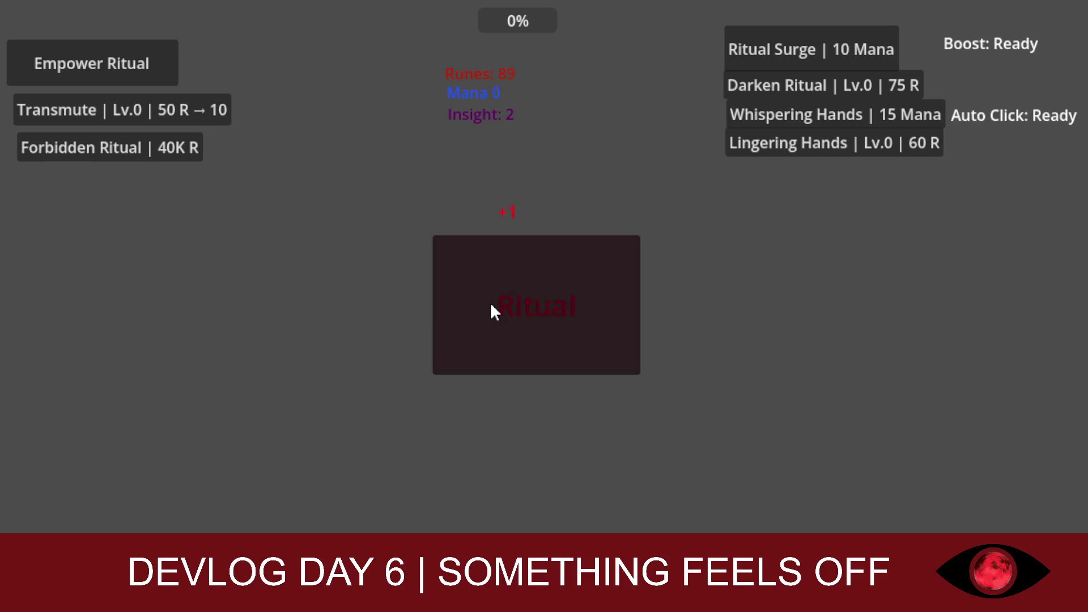
left_click(490, 306)
left_click(491, 306)
left_click(490, 305)
left_click(490, 306)
left_click(491, 305)
left_click(490, 305)
left_click(490, 305)
left_click(491, 305)
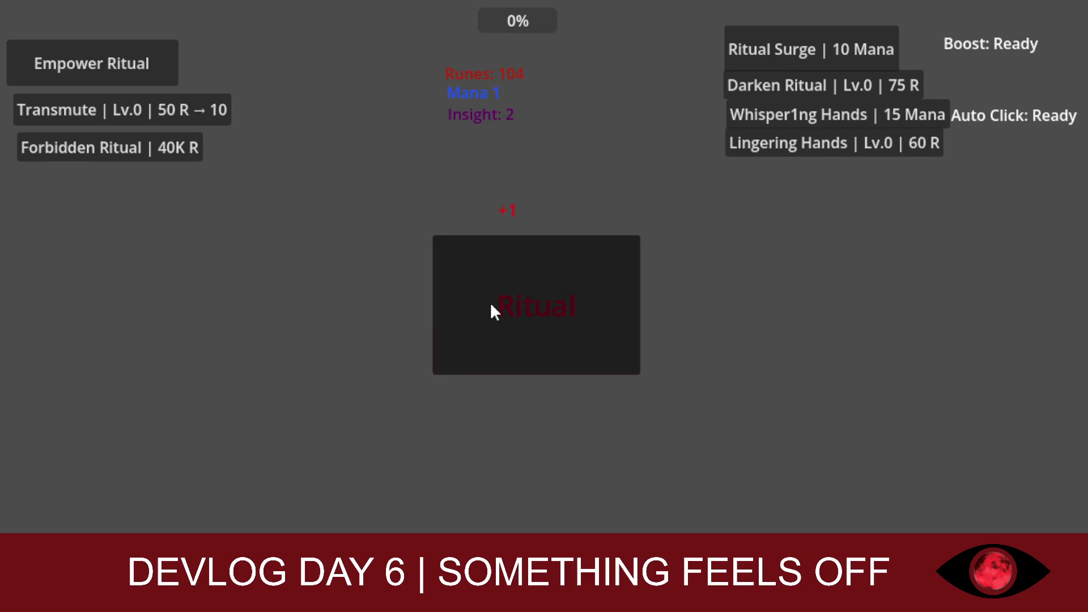
left_click(491, 305)
left_click(491, 306)
left_click(491, 305)
left_click(490, 305)
left_click(491, 306)
left_click(491, 305)
left_click(490, 306)
left_click(491, 306)
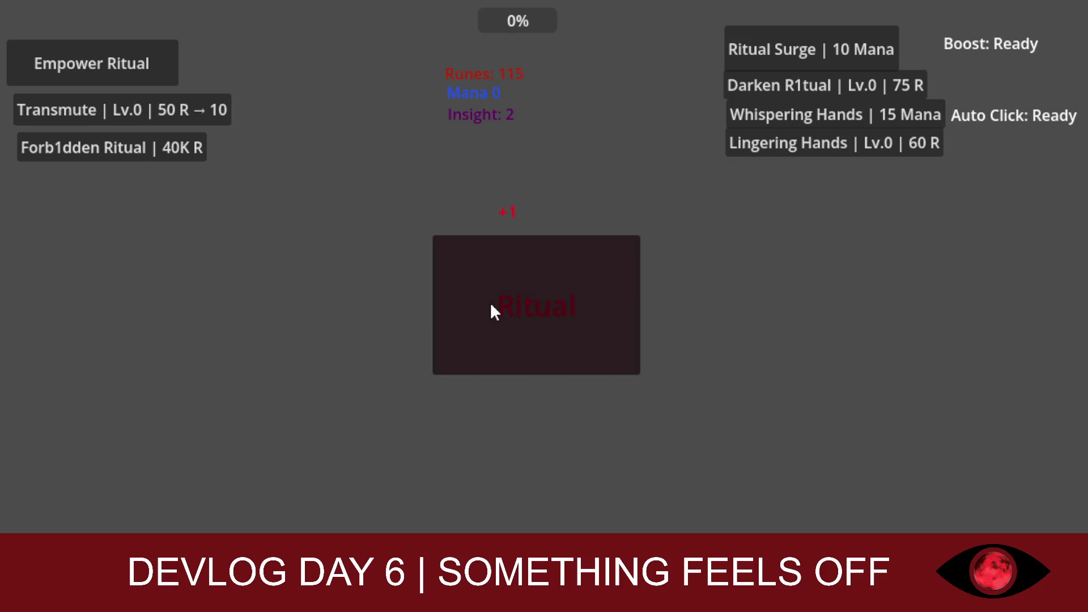
left_click(491, 306)
left_click(491, 306)
left_click(491, 305)
left_click(490, 305)
left_click(491, 306)
left_click(490, 305)
left_click(490, 306)
left_click(490, 305)
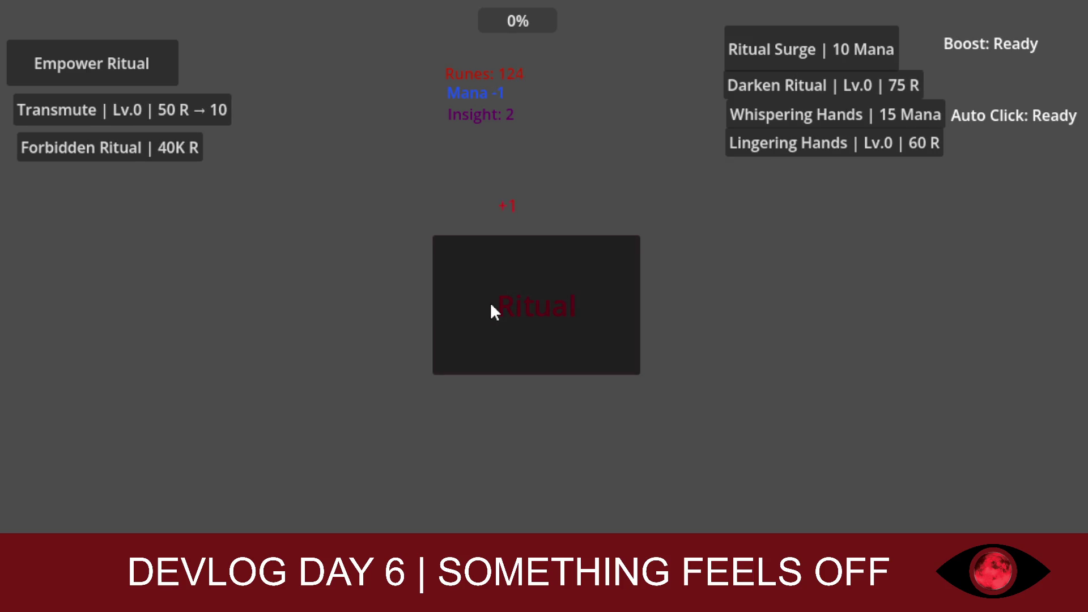
left_click(491, 305)
left_click(491, 305)
left_click(491, 306)
left_click(490, 305)
left_click(490, 306)
left_click(491, 305)
left_click(491, 305)
left_click(491, 305)
left_click(491, 305)
left_click(491, 306)
left_click(491, 305)
left_click(491, 305)
left_click(491, 305)
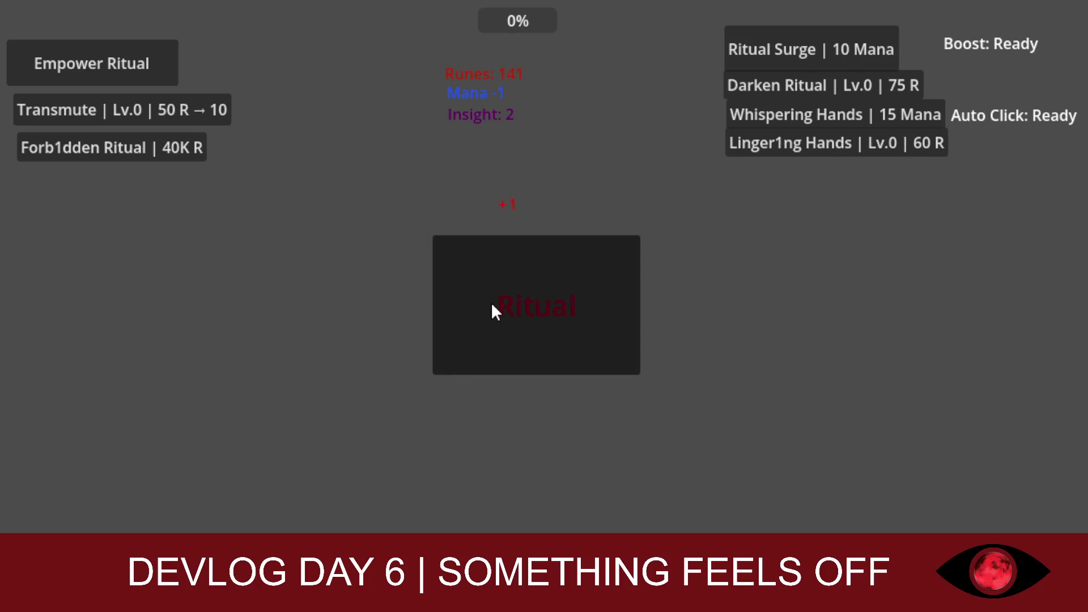
left_click(490, 305)
left_click(490, 305)
left_click(491, 306)
left_click(491, 306)
left_click(491, 306)
left_click(491, 306)
left_click(491, 305)
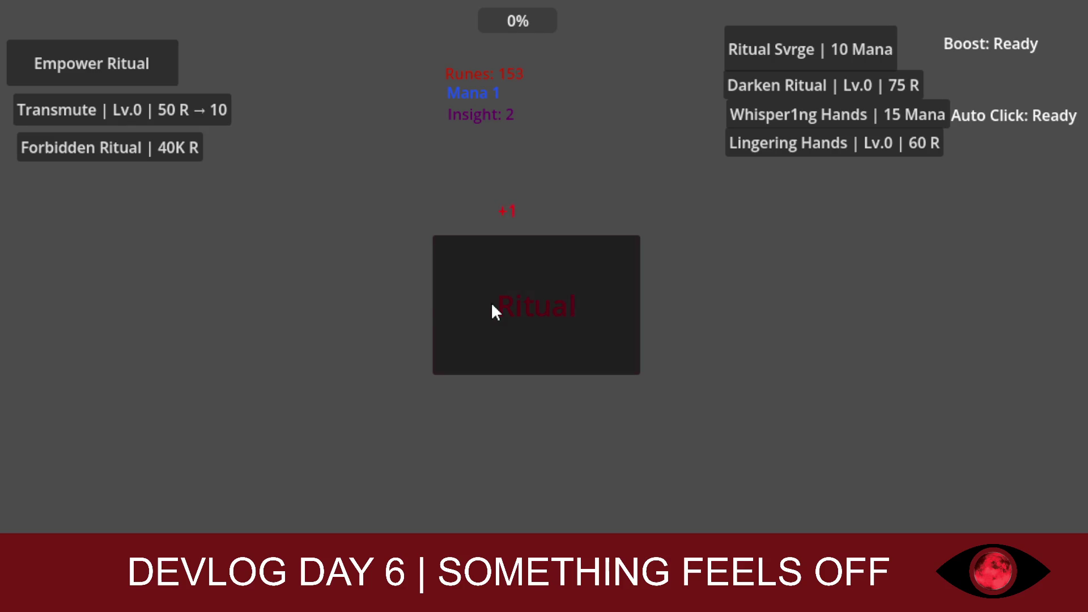
left_click(490, 305)
left_click(491, 306)
left_click(491, 305)
left_click(491, 305)
left_click(491, 305)
left_click(492, 305)
left_click(491, 306)
left_click(491, 305)
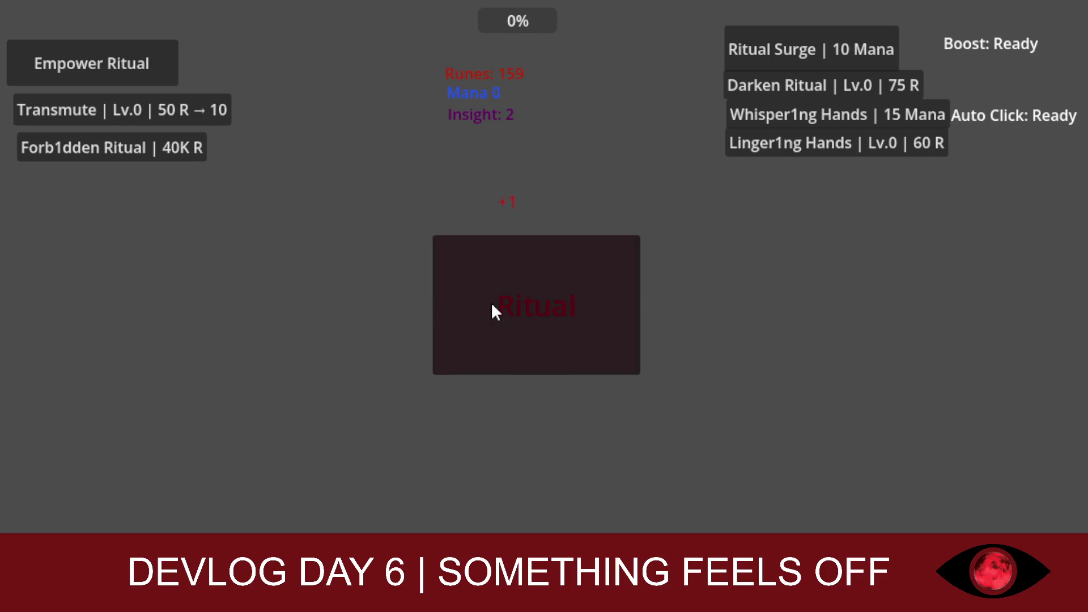
left_click(491, 306)
left_click(491, 306)
left_click(492, 305)
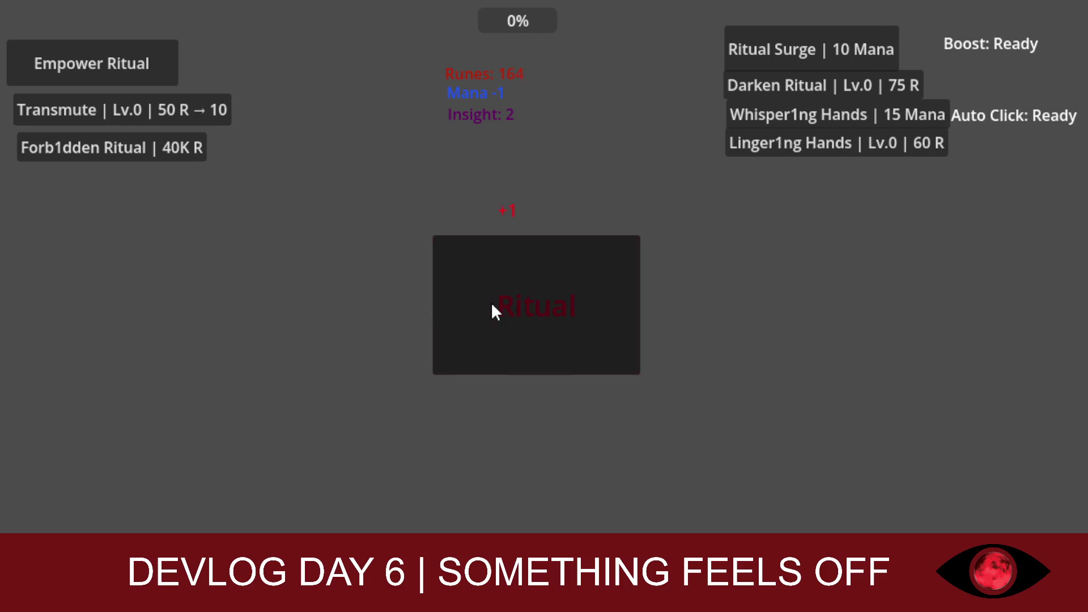
Step: Upgrade Transmute to Lv.2, then perform rituals to rebuild the rune count
left_click(95, 112)
left_click(94, 112)
left_click(499, 330)
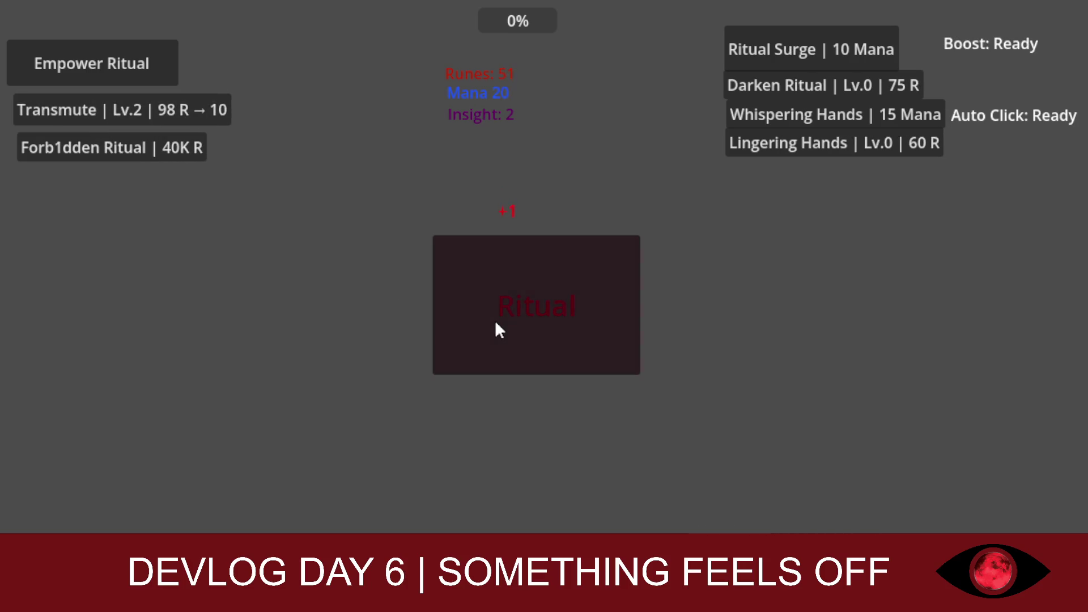
left_click(499, 330)
left_click(499, 329)
left_click(498, 330)
left_click(495, 323)
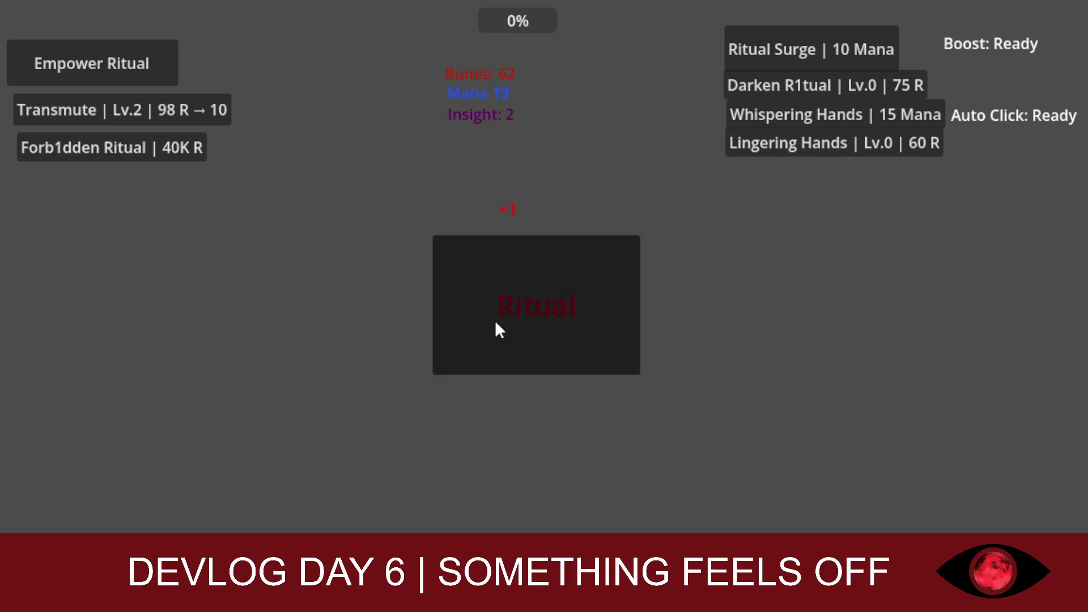
left_click(495, 323)
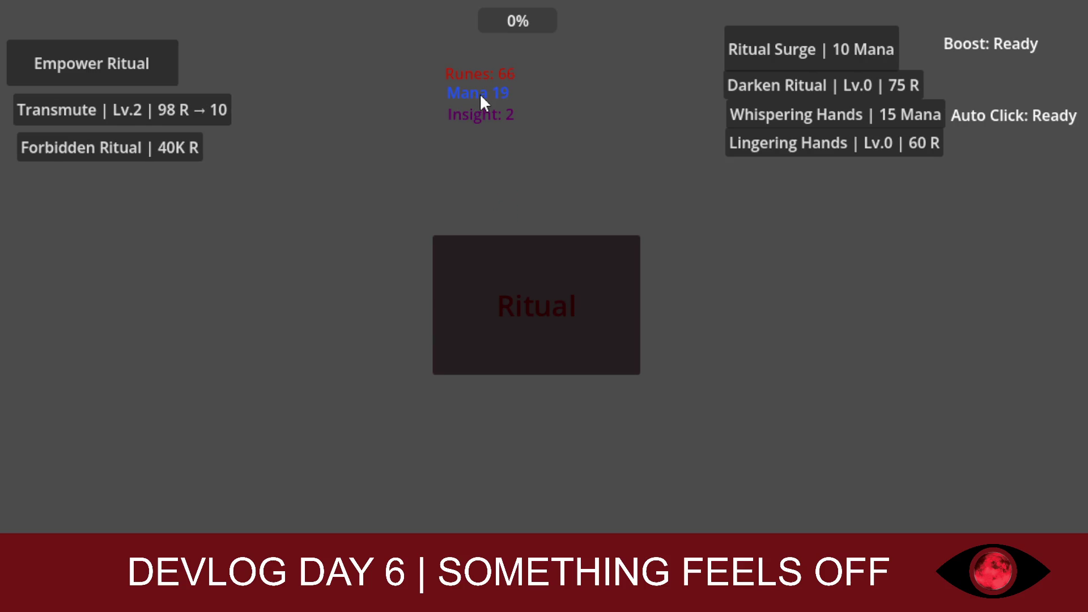
left_click(524, 302)
left_click(525, 303)
left_click(525, 303)
left_click(524, 303)
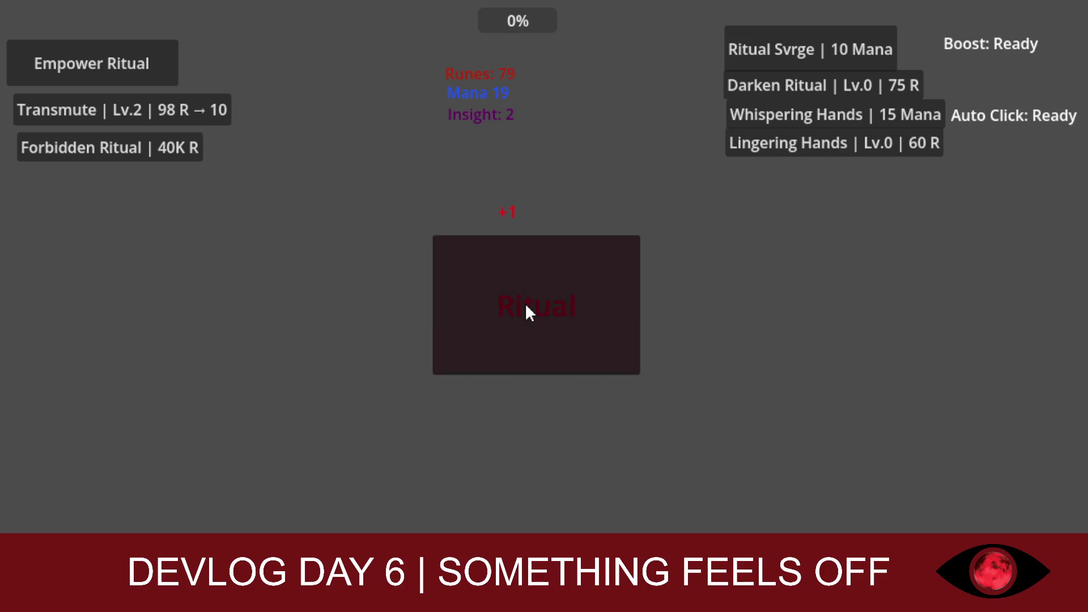
left_click(526, 306)
left_click(526, 306)
left_click(525, 306)
left_click(526, 306)
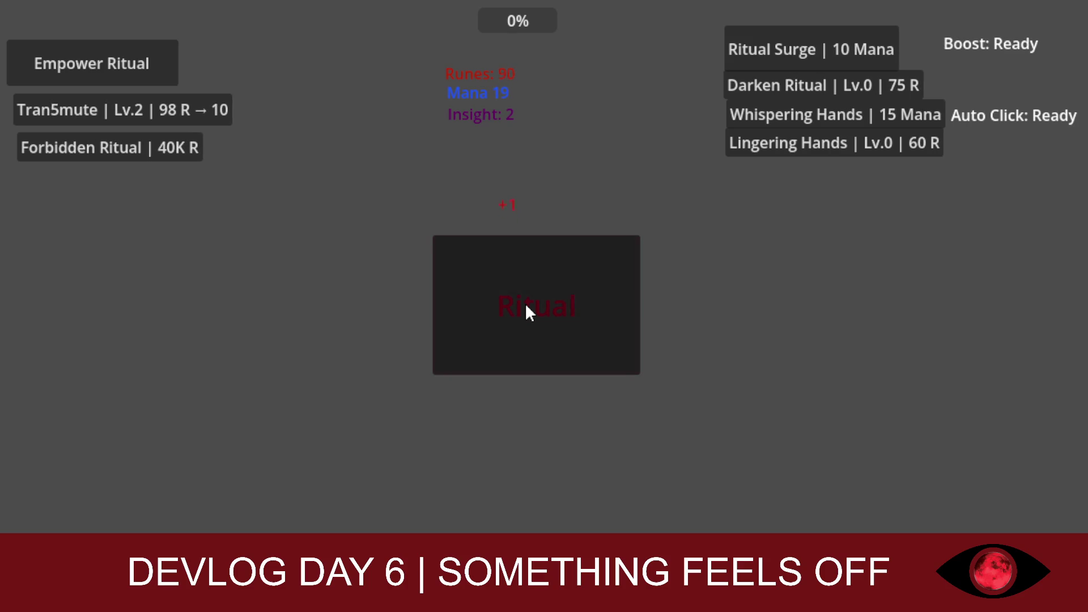
left_click(526, 306)
left_click(526, 306)
left_click(525, 306)
left_click(526, 306)
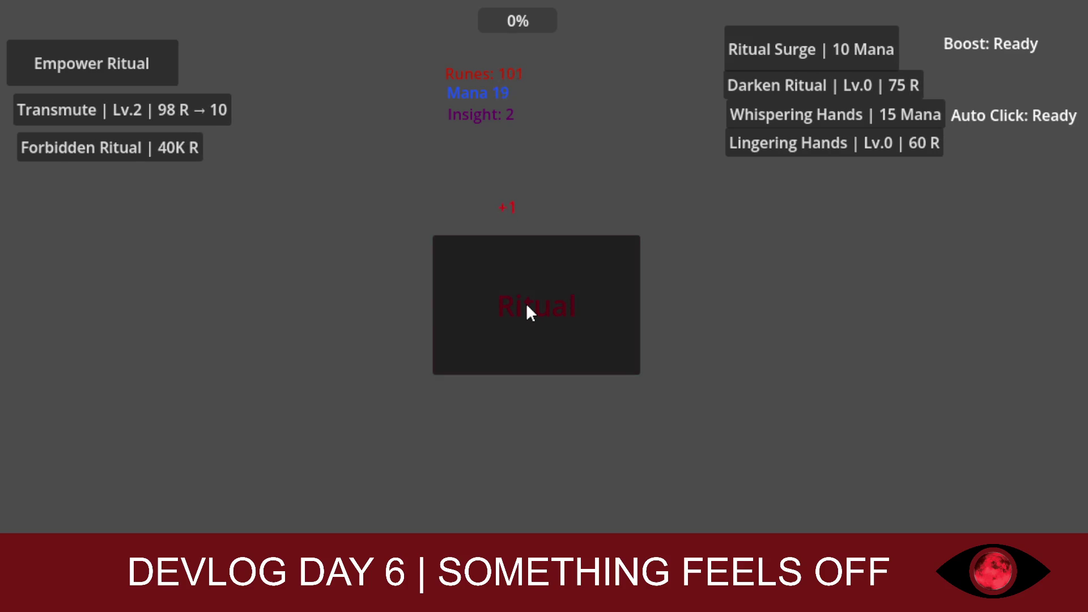
Step: Buy Empower Ritual and keep performing +3 rituals until Runes reach 222
left_click(135, 66)
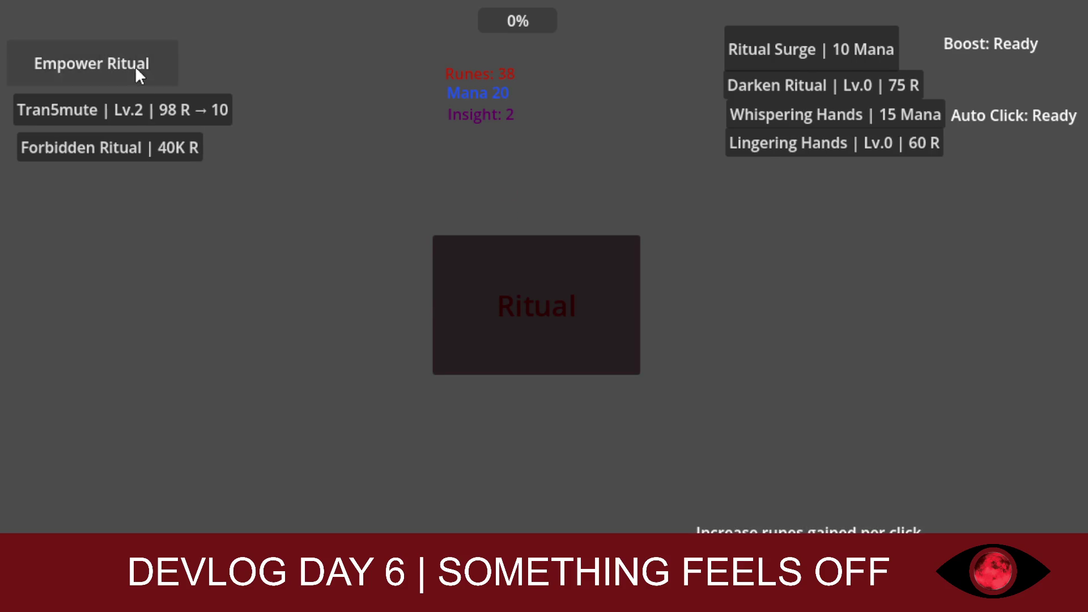
left_click(520, 295)
left_click(520, 295)
left_click(520, 294)
left_click(520, 294)
left_click(520, 294)
left_click(520, 295)
left_click(520, 295)
left_click(520, 294)
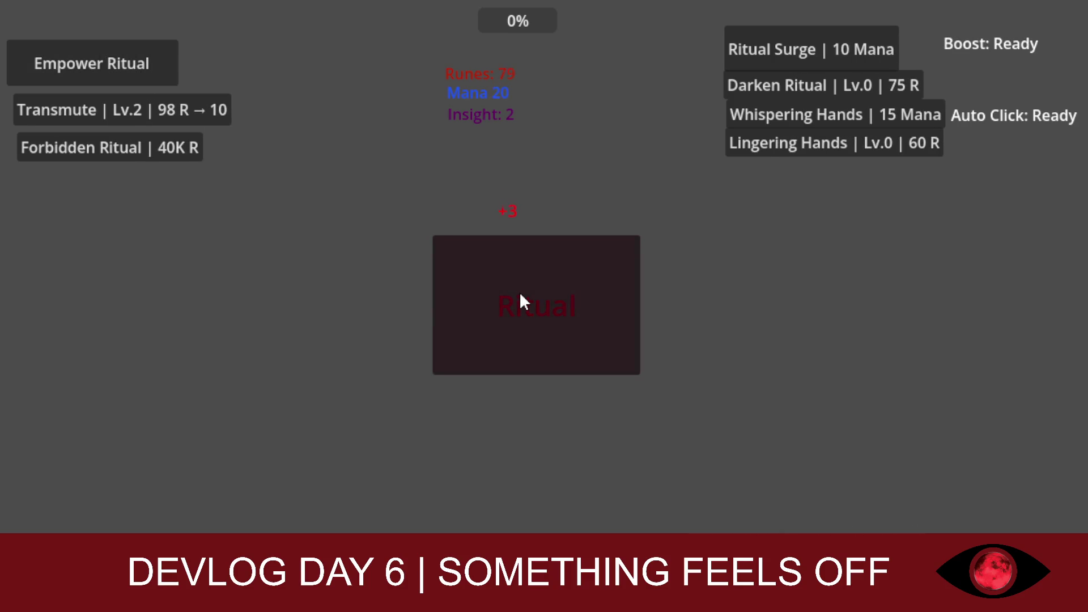
left_click(520, 295)
left_click(520, 295)
left_click(520, 295)
left_click(520, 295)
left_click(520, 294)
left_click(520, 295)
left_click(520, 295)
left_click(520, 294)
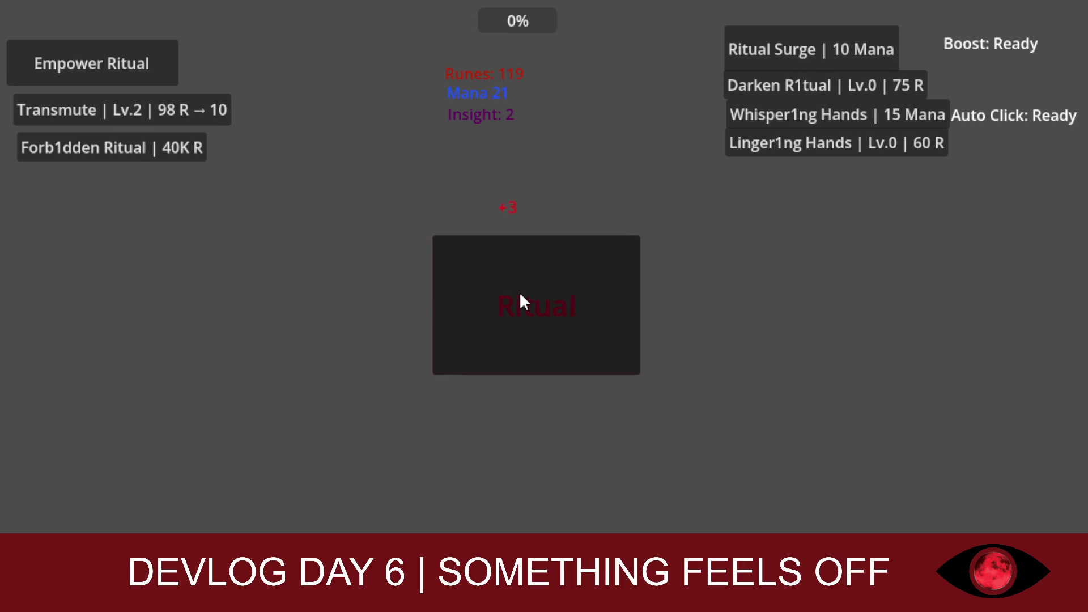
left_click(520, 295)
left_click(520, 294)
left_click(520, 295)
left_click(520, 295)
left_click(520, 295)
left_click(520, 294)
left_click(520, 295)
left_click(521, 295)
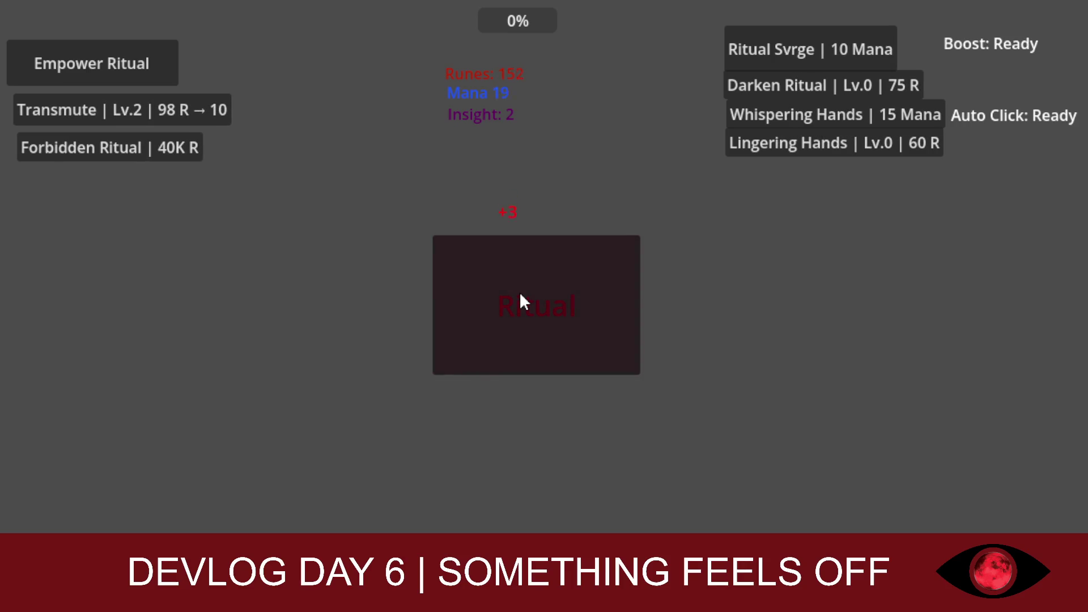
left_click(520, 295)
left_click(520, 295)
left_click(520, 295)
left_click(520, 295)
left_click(520, 295)
left_click(520, 294)
left_click(520, 294)
left_click(520, 295)
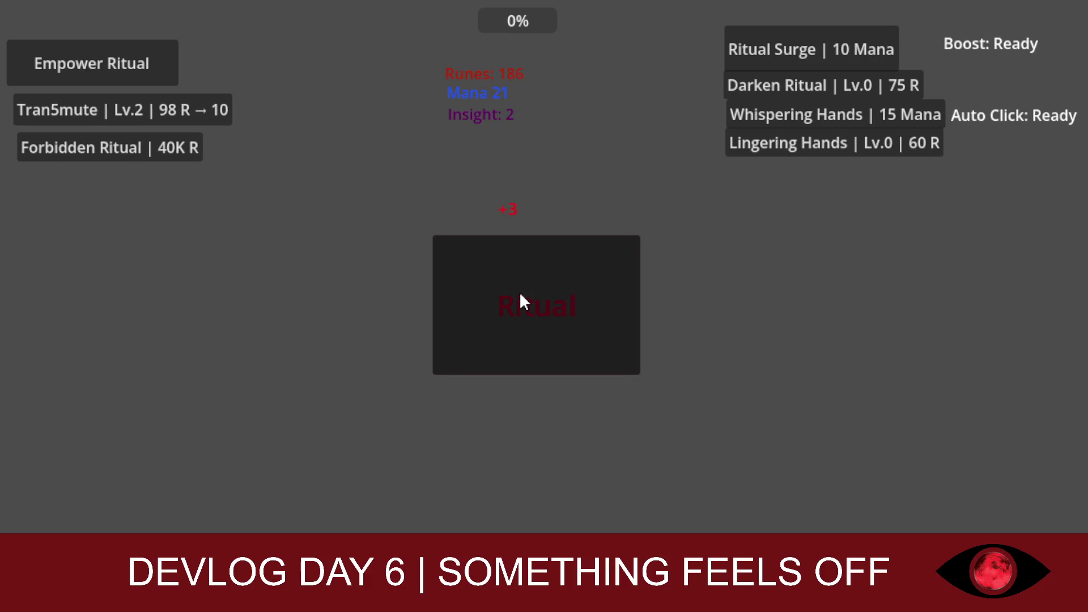
left_click(520, 294)
left_click(520, 295)
left_click(520, 295)
left_click(520, 294)
left_click(520, 294)
left_click(521, 295)
left_click(521, 294)
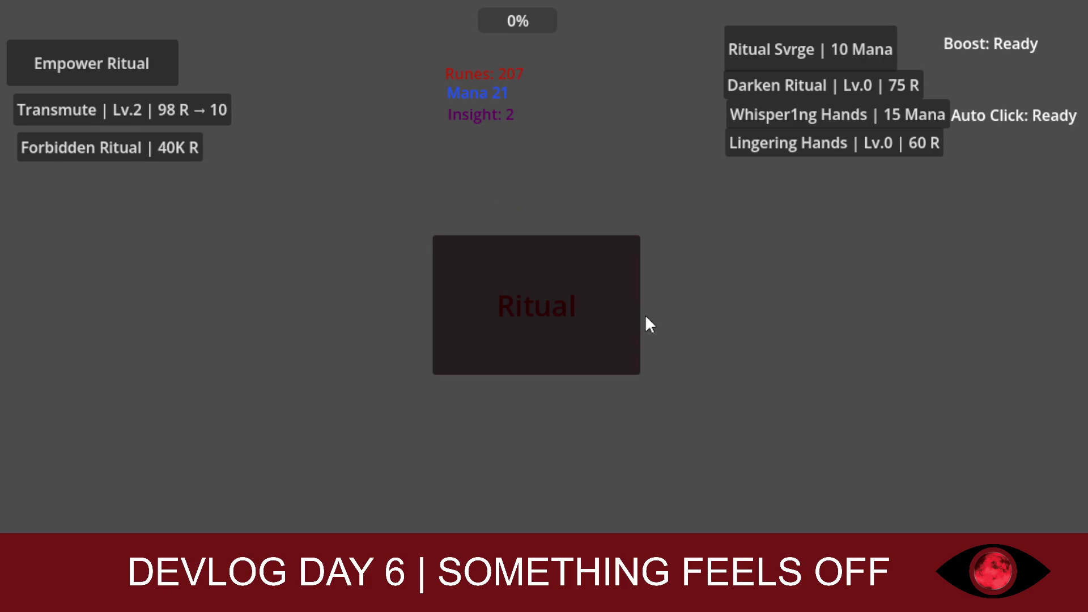
left_click(542, 349)
left_click(543, 349)
left_click(543, 349)
left_click(543, 349)
left_click(543, 349)
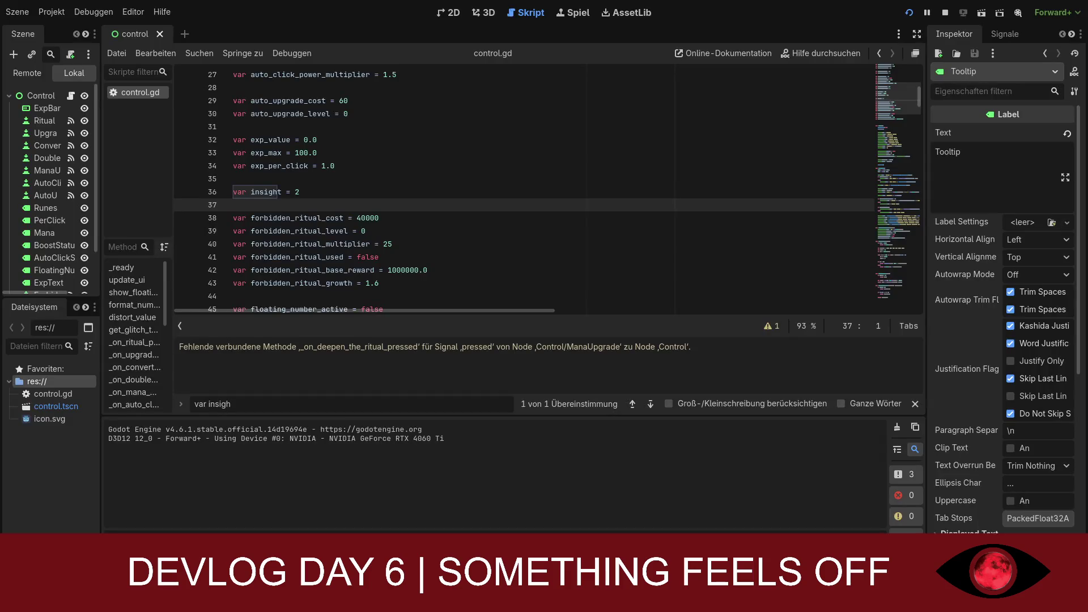
Step: Change line 36 of control.gd to read var insight = 0
left_click(310, 192)
key("BackSpace")
type("1")
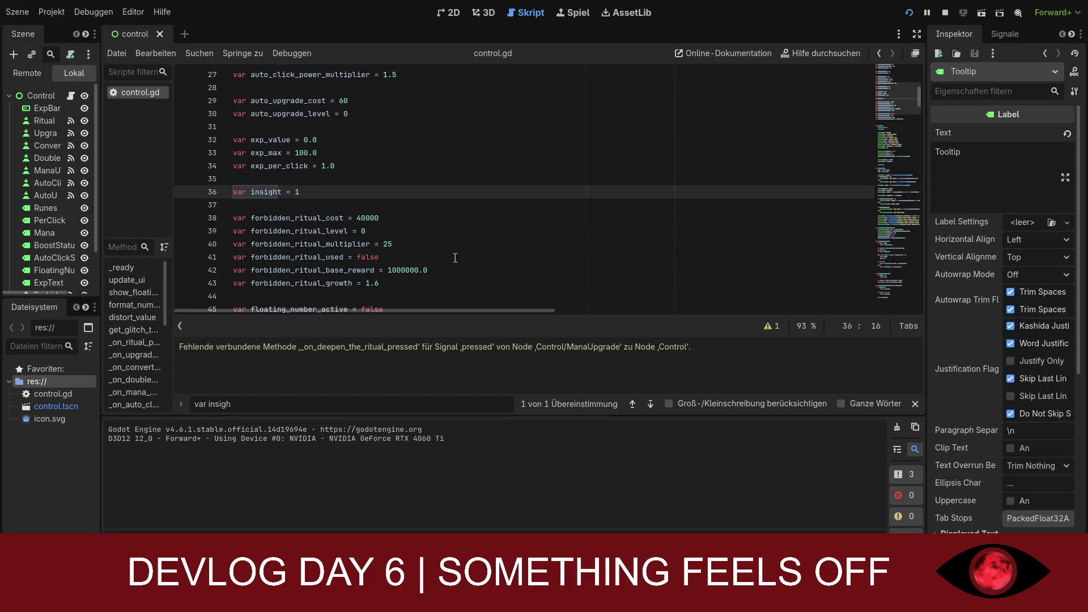
key("BackSpace")
type("0")
left_click(354, 199)
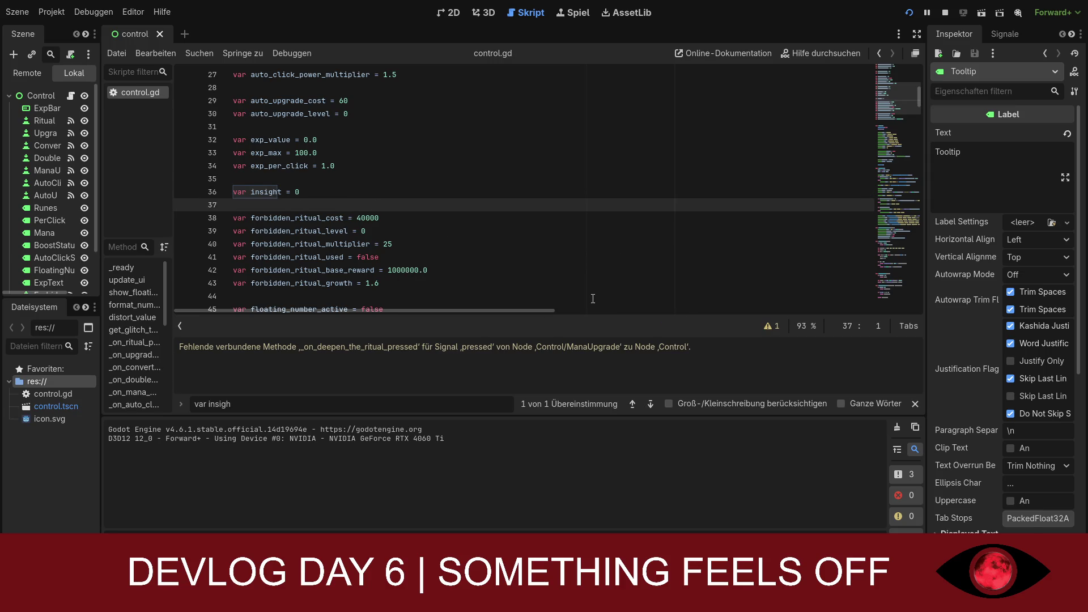
Step: Scroll to line 140 and place the caret on distort_value's 'if insight < 2:' check
scroll(671, 243, "down", 1)
scroll(670, 243, "down", 10)
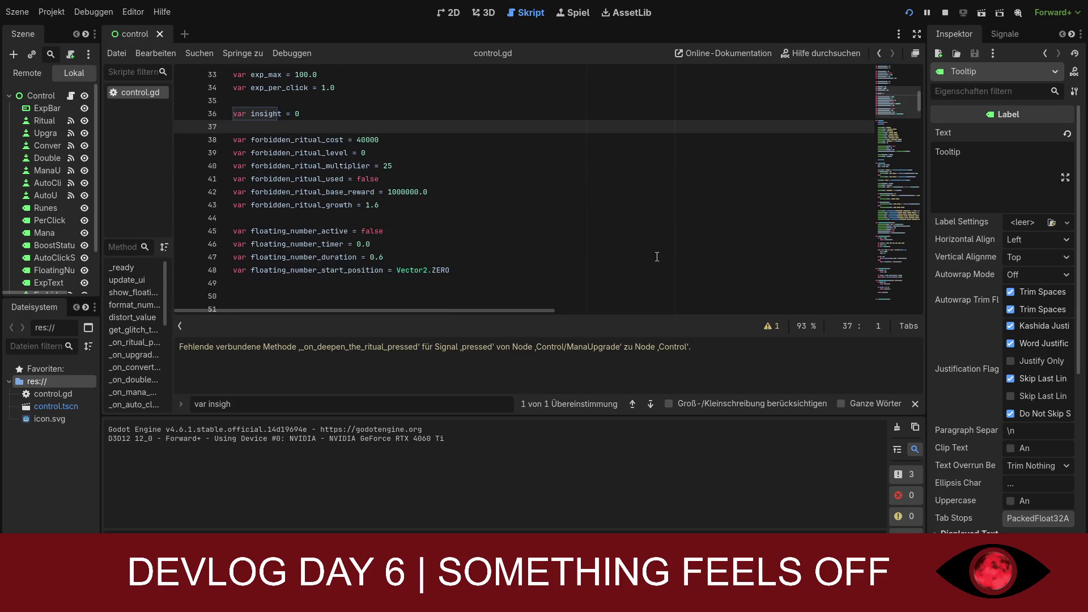
scroll(523, 231, "down", 12)
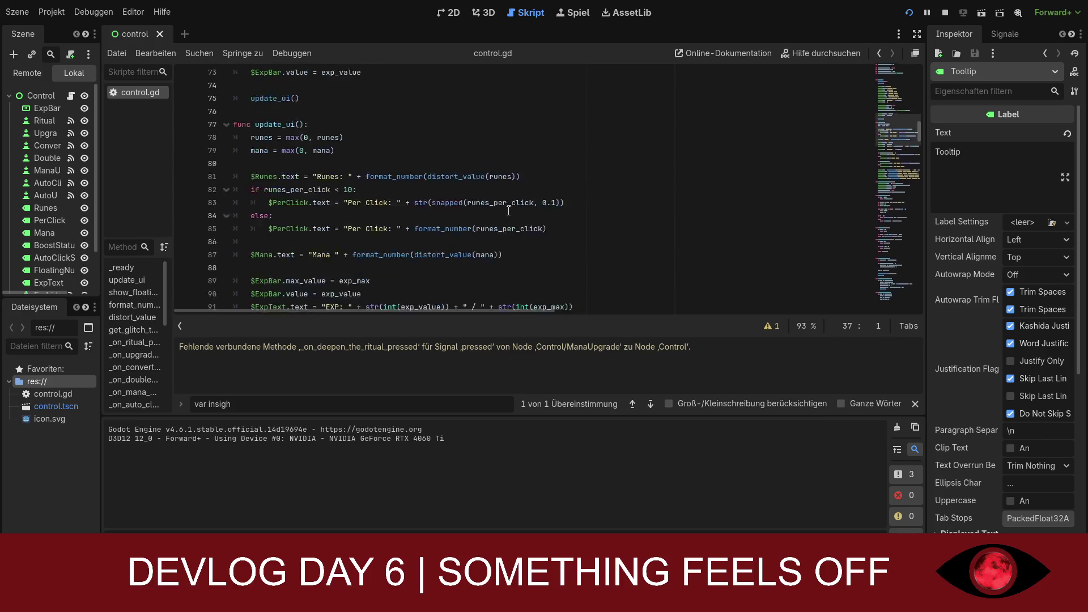
scroll(897, 165, "down", 10)
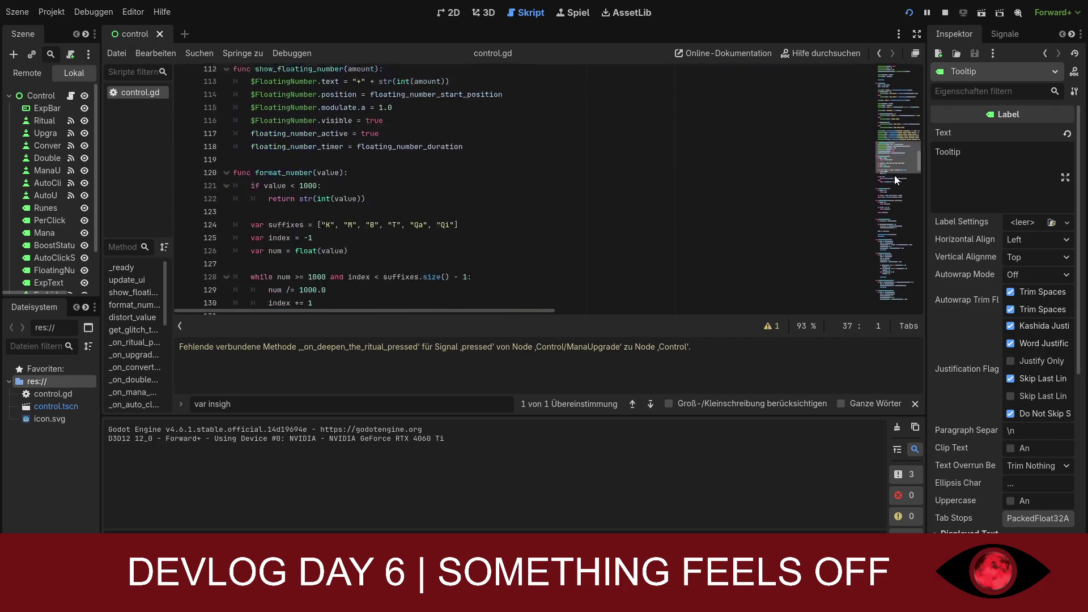
scroll(887, 192, "down", 2)
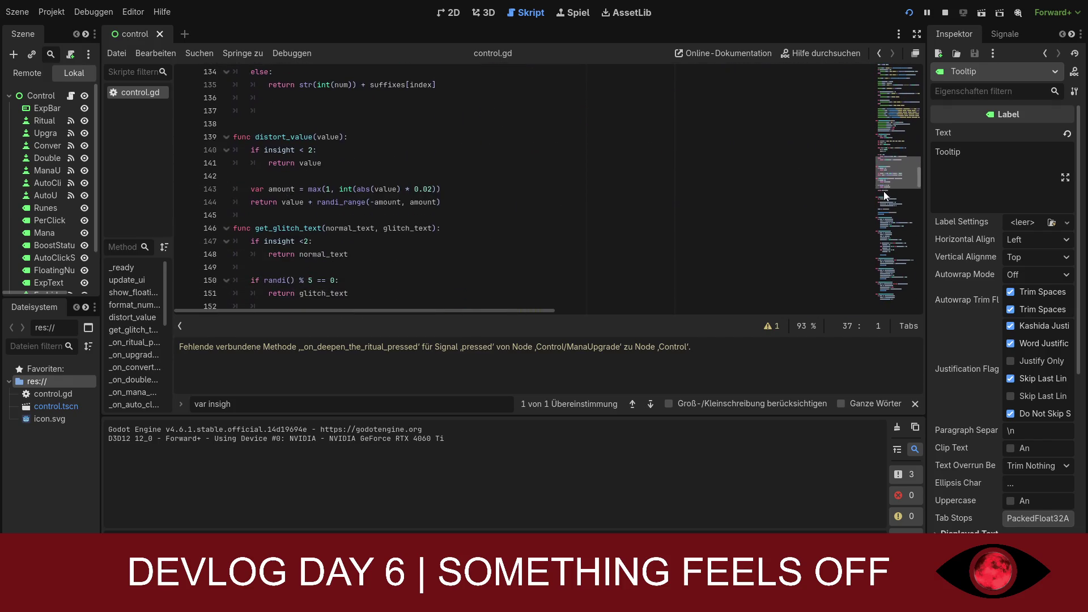
left_click(316, 138)
left_click(315, 151)
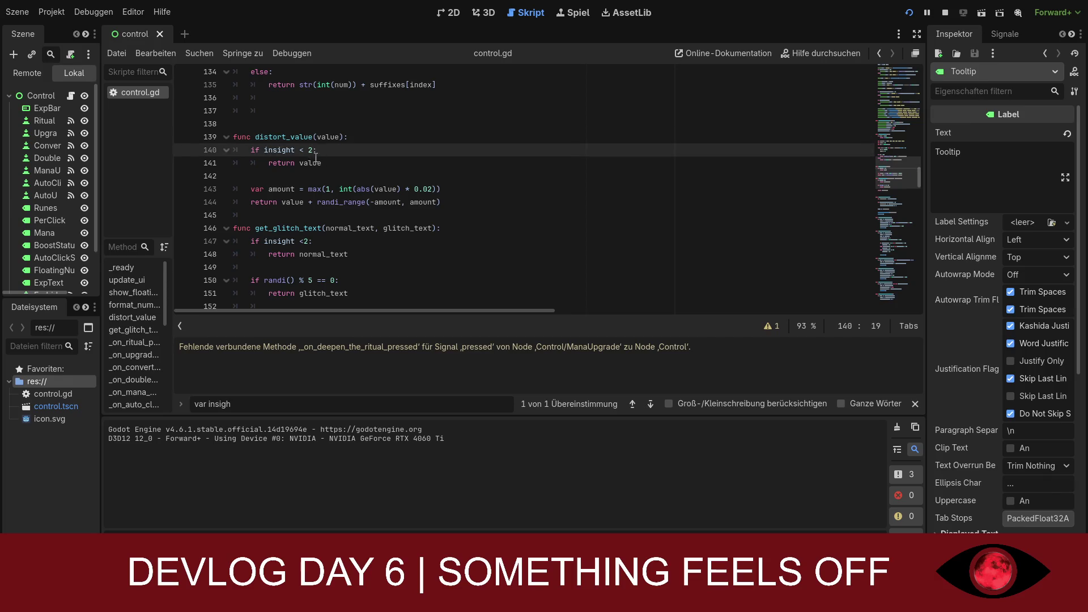
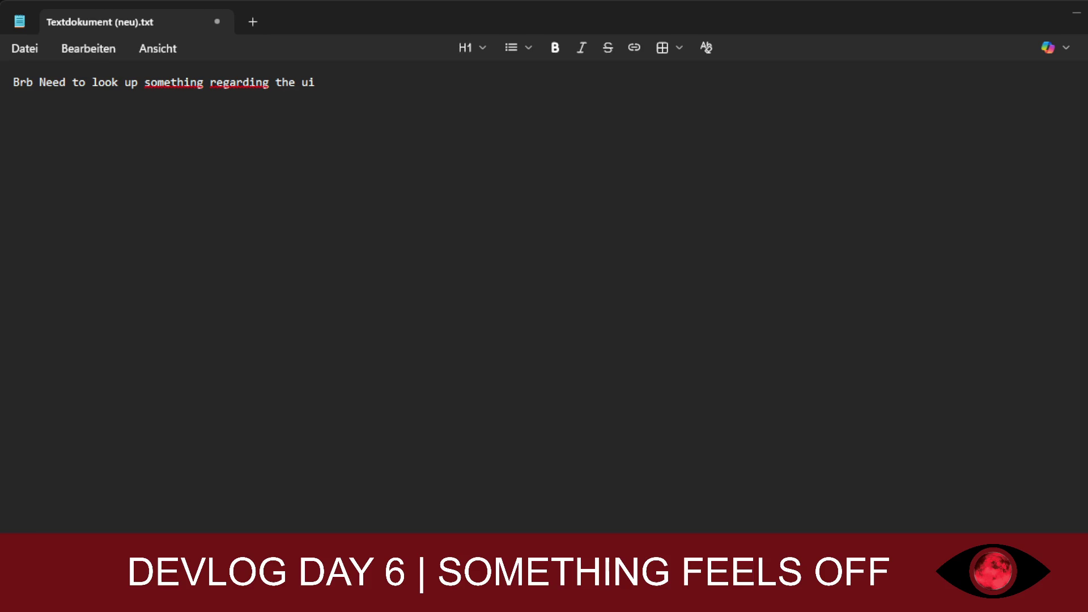
Step: Add the line 'doesnt make sense to do it now since stuff is gone na change either way' to the note
left_click(651, 233)
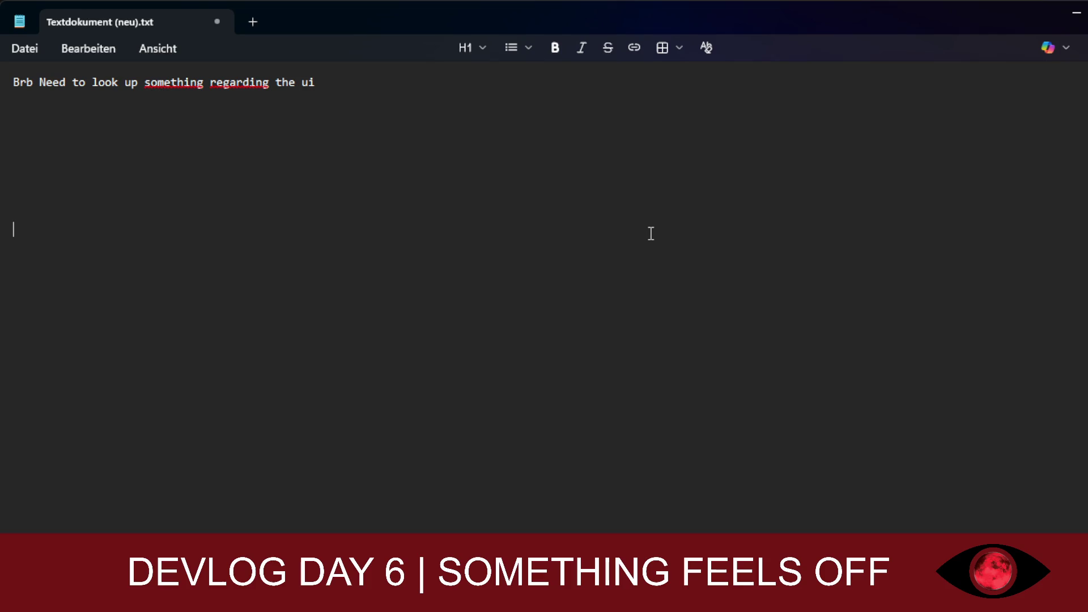
key("BackSpace")
key("BackSpace")
key("BackSpace")
scroll(301, 325, "down", 1)
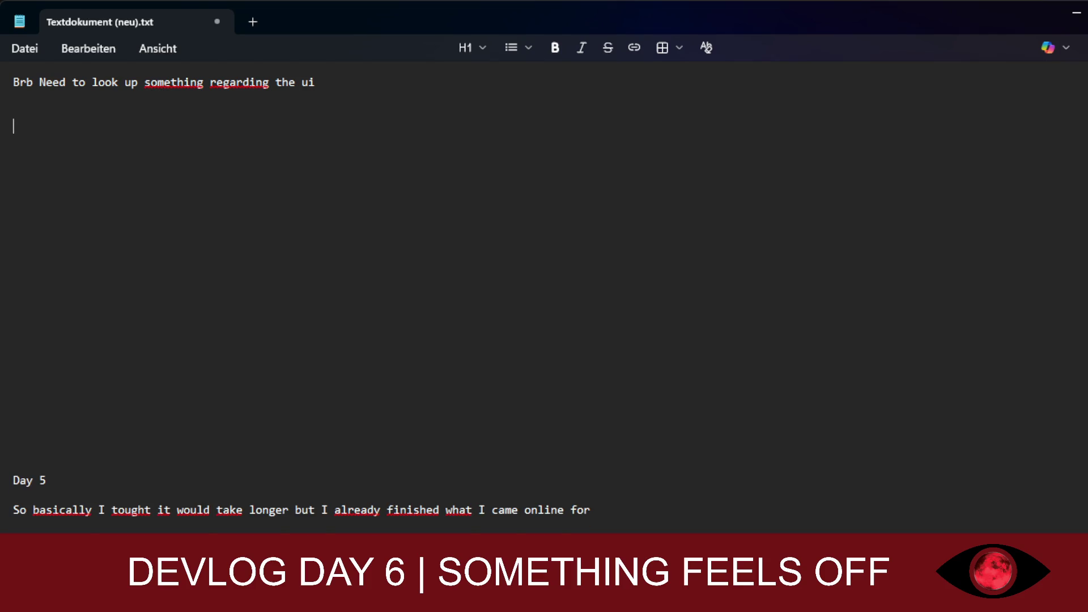
key("ctrl+z")
key("ctrl+z")
key("ctrl+z")
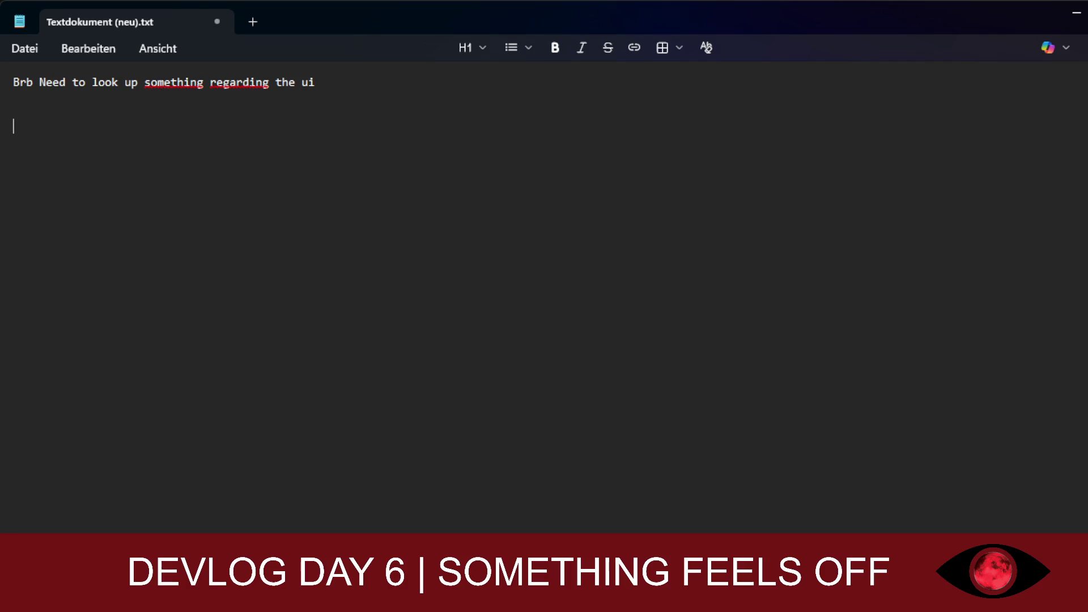
type("doesnt make")
type(" sense to do it j")
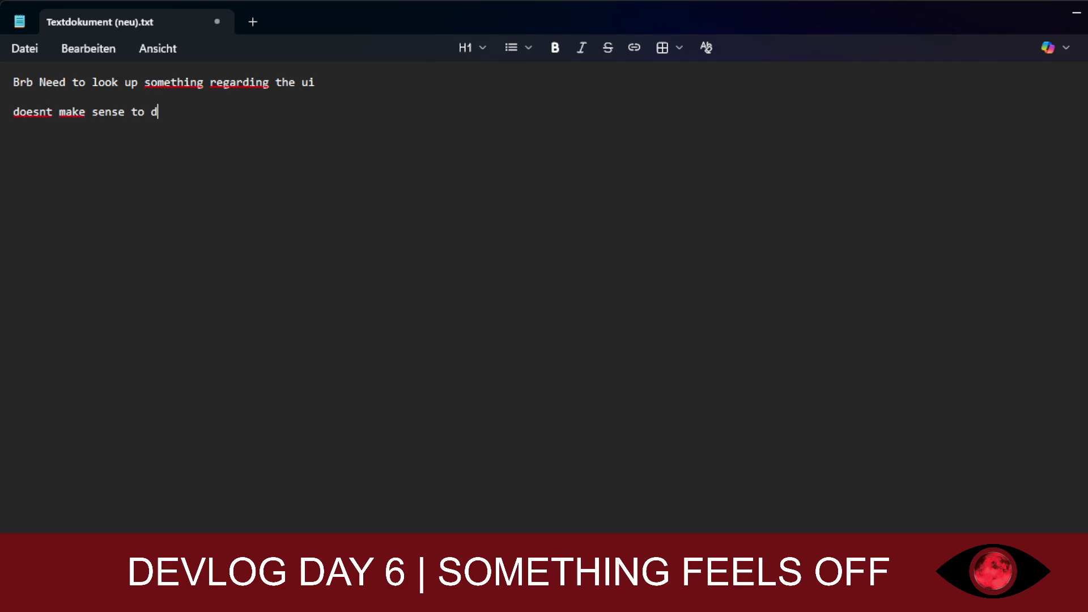
key("BackSpace")
type("now since stuff ")
type("is gone")
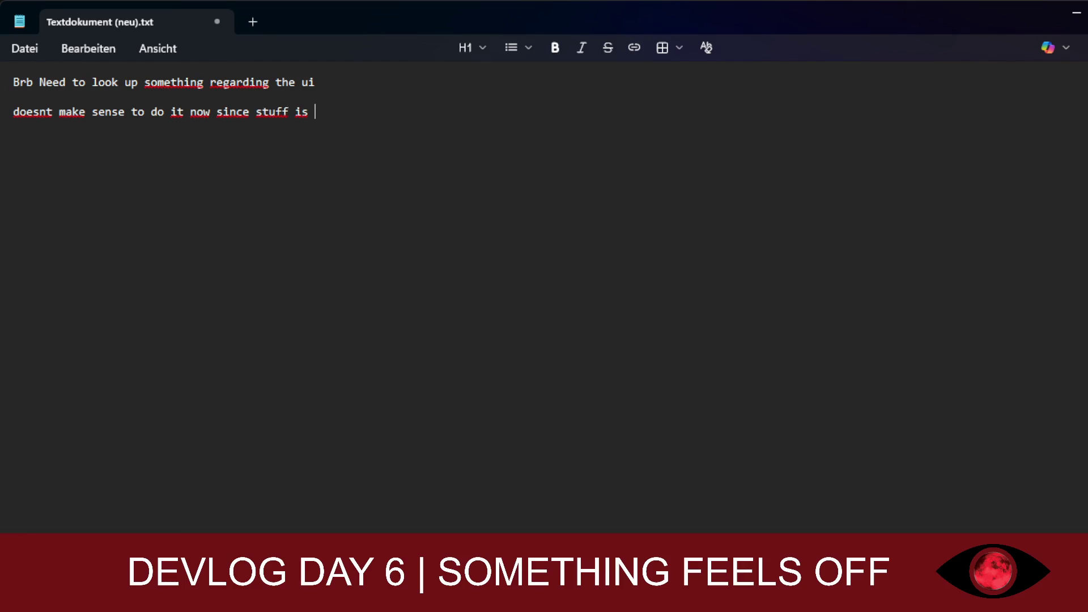
key("BackSpace")
type("na change ")
type("either ")
type("we")
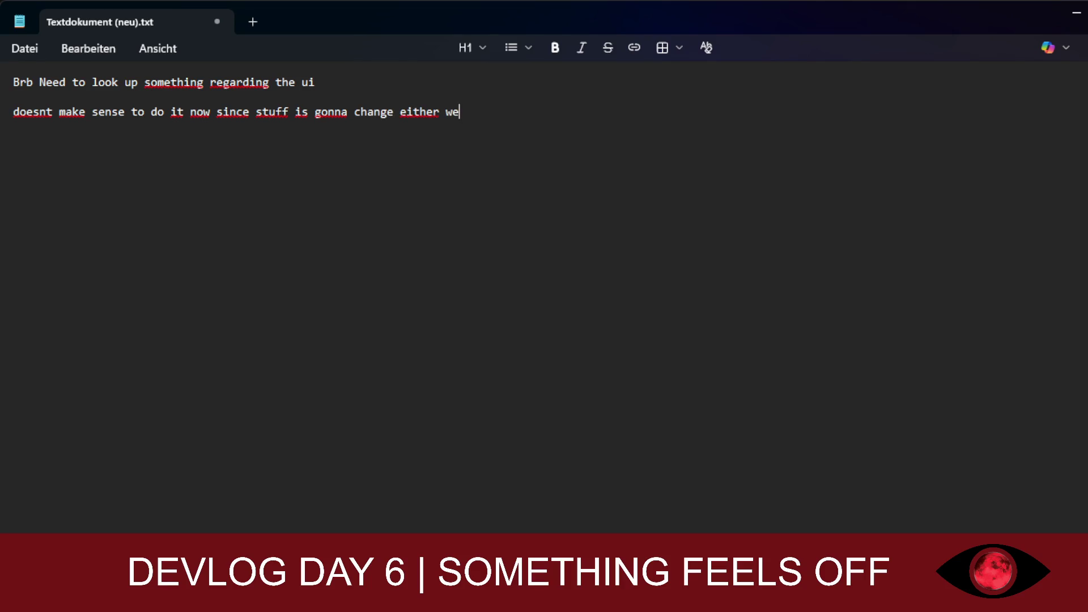
key("BackSpace")
type("ay")
Step: Type a new line 'lets continue', then remove it again
key("Return")
type("lets")
type("ntinue")
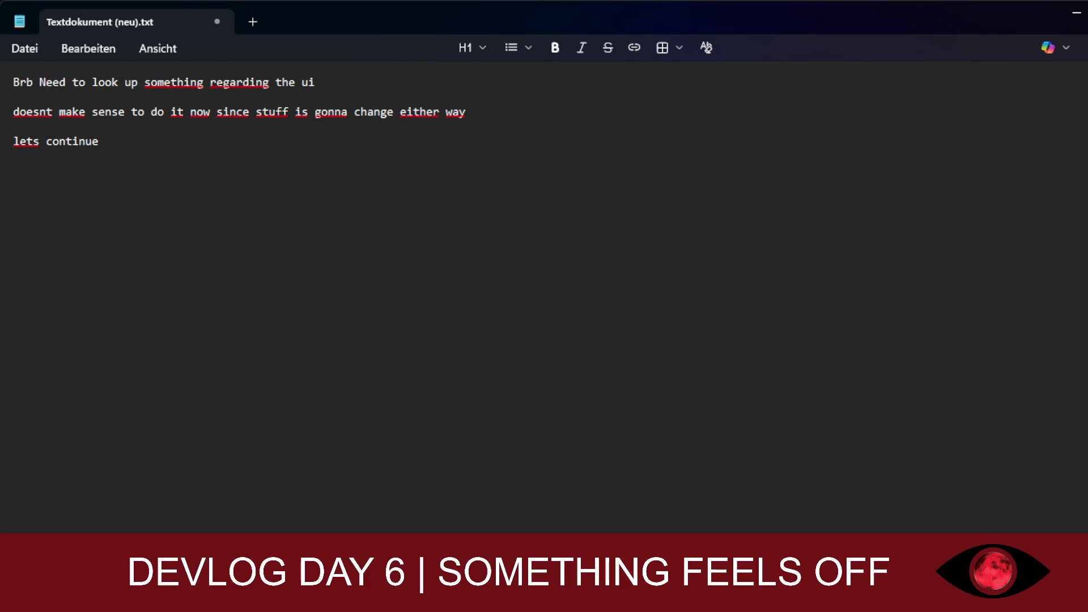
key("BackSpace")
key("BackSpace")
key("BackSpace")
type("ue")
key("BackSpace")
key("BackSpace")
key("BackSpace")
Step: Delete the remaining note lines, then select all and erase everything
key("Return")
key("Return")
key("Return")
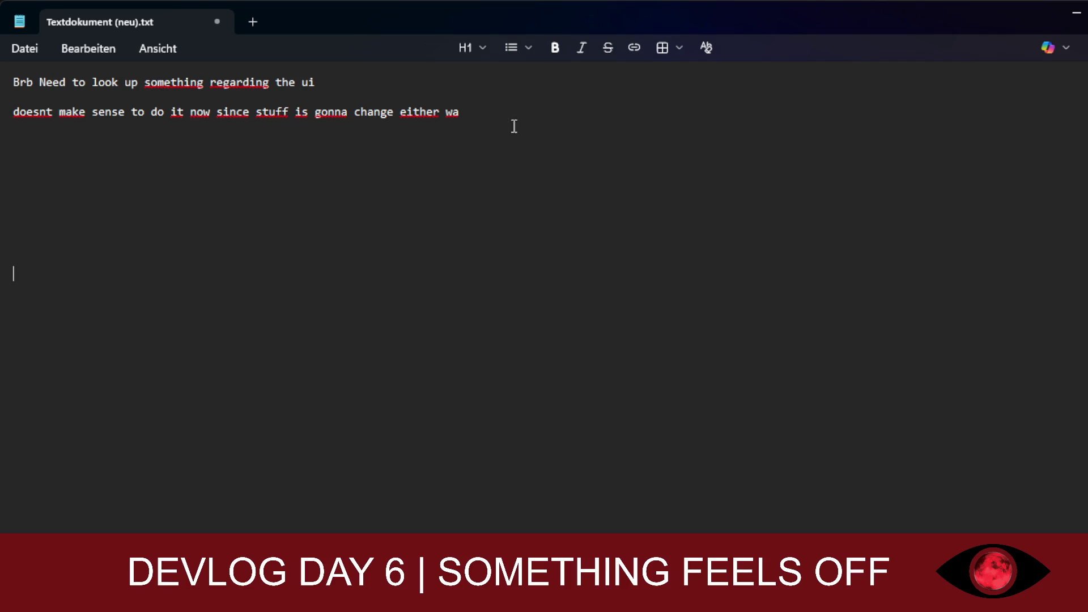
mouse_move(512, 126)
left_mouse_down()
mouse_move(101, 120)
mouse_move(23, 100)
left_mouse_up()
key("BackSpace")
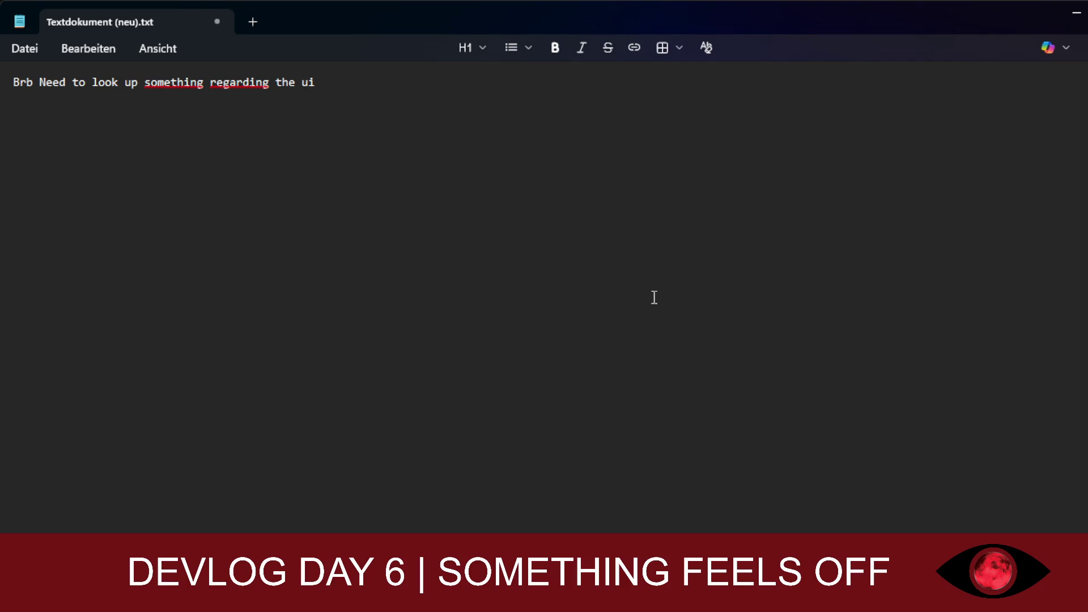
key("Return")
key("ctrl+a")
key("BackSpace")
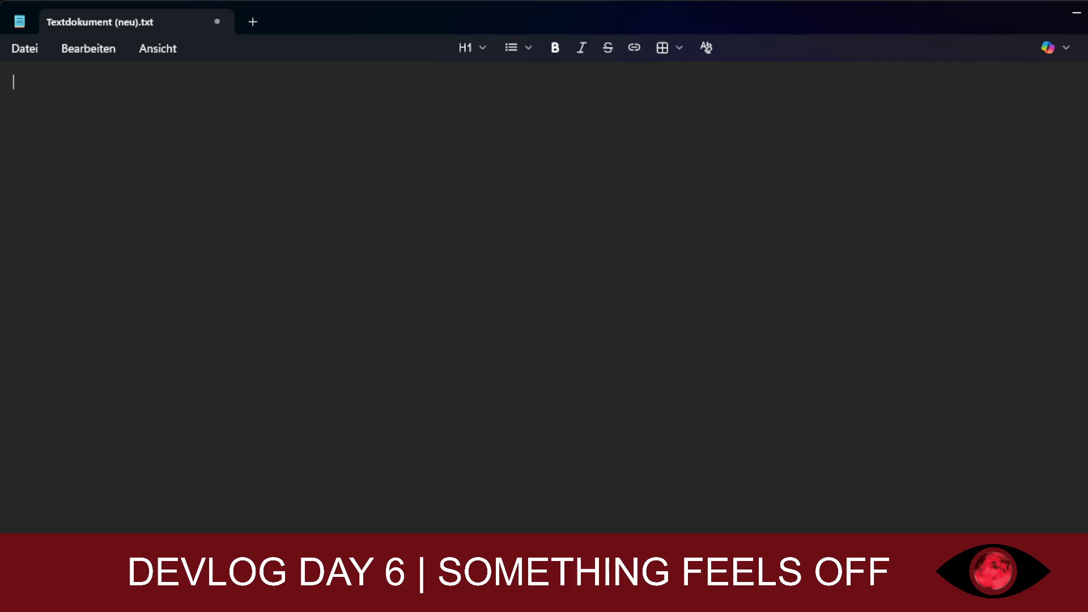
Step: Minimize Notepad and scroll control.gd down to the _on_forbidden_ritual_mouse_entered handler
left_click(1075, 12)
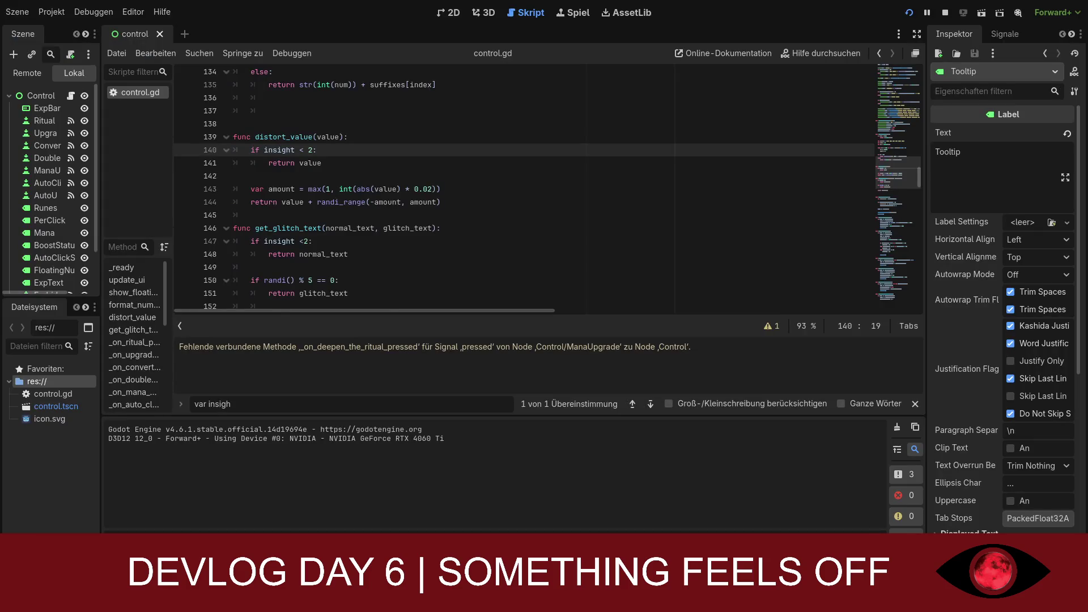
scroll(524, 187, "down", 13)
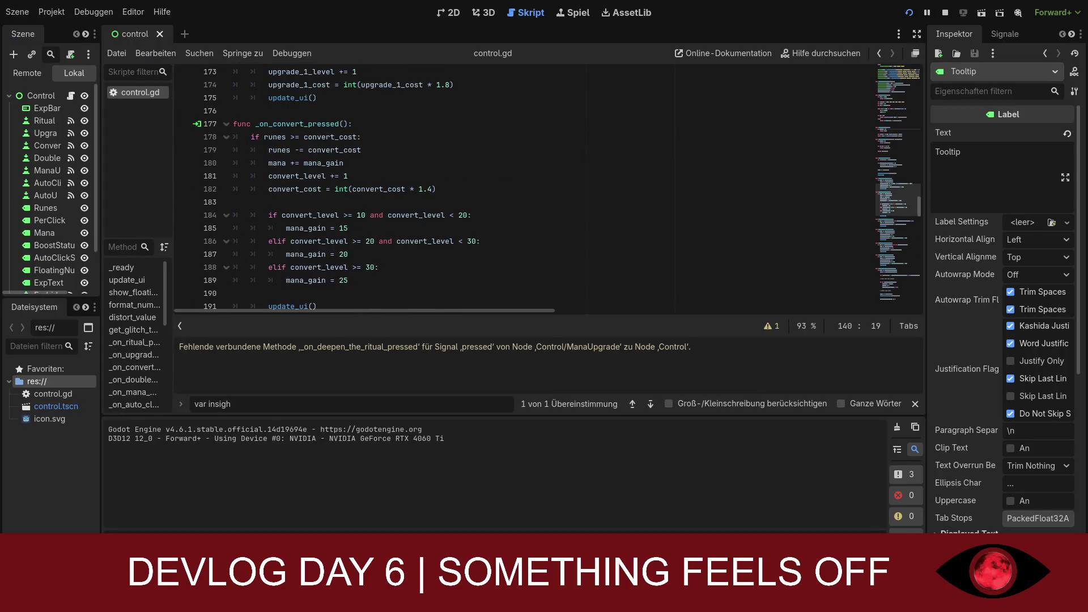
scroll(524, 187, "down", 3)
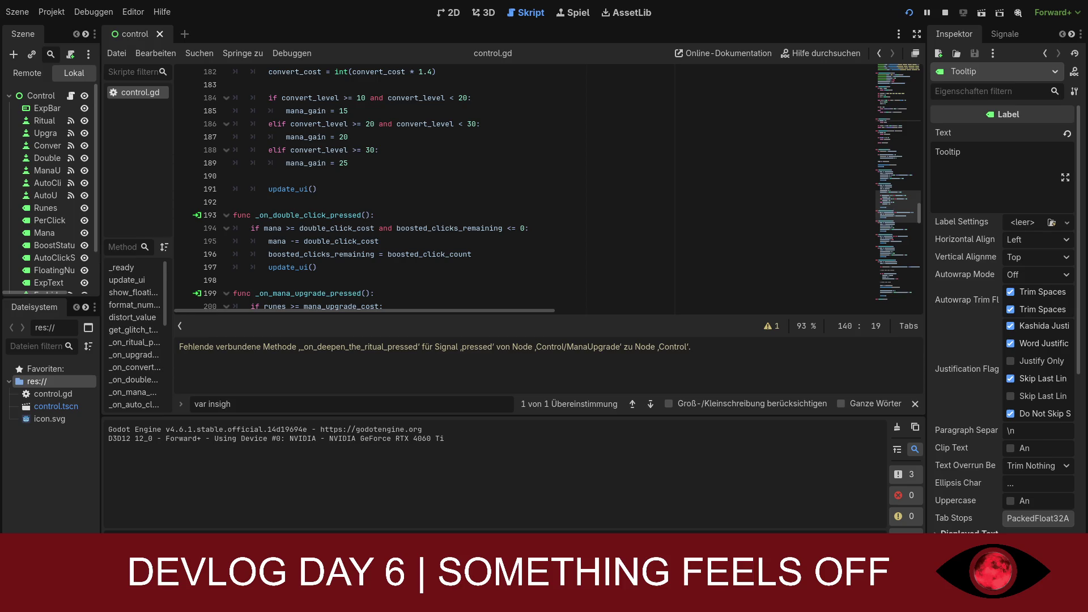
scroll(544, 187, "down", 3)
scroll(544, 187, "down", 5)
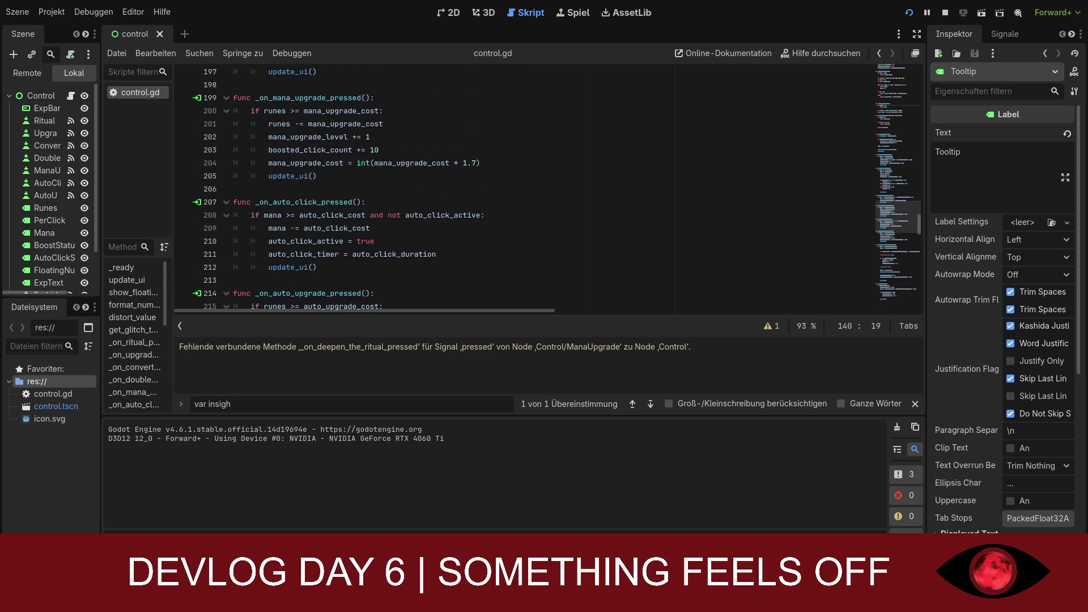
scroll(895, 302, "down", 20)
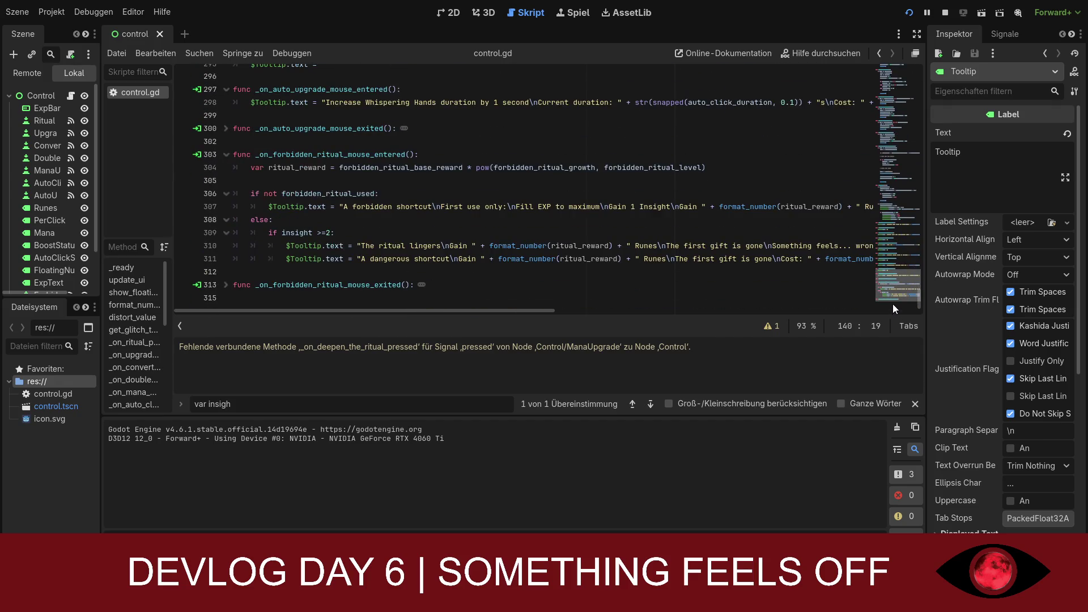
left_click_drag(892, 304, 888, 298)
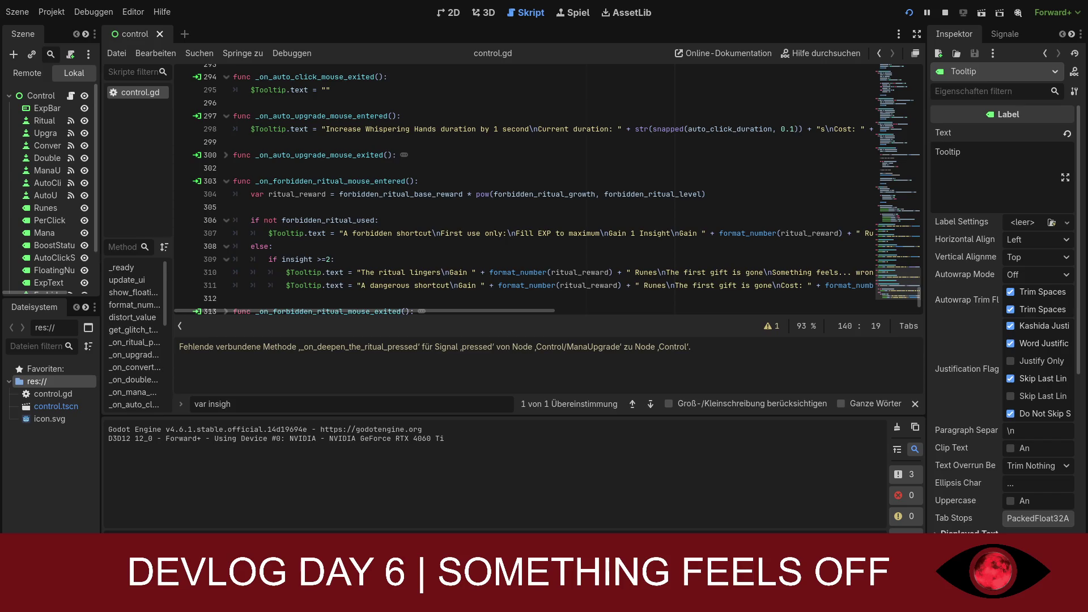
scroll(544, 190, "down", 1)
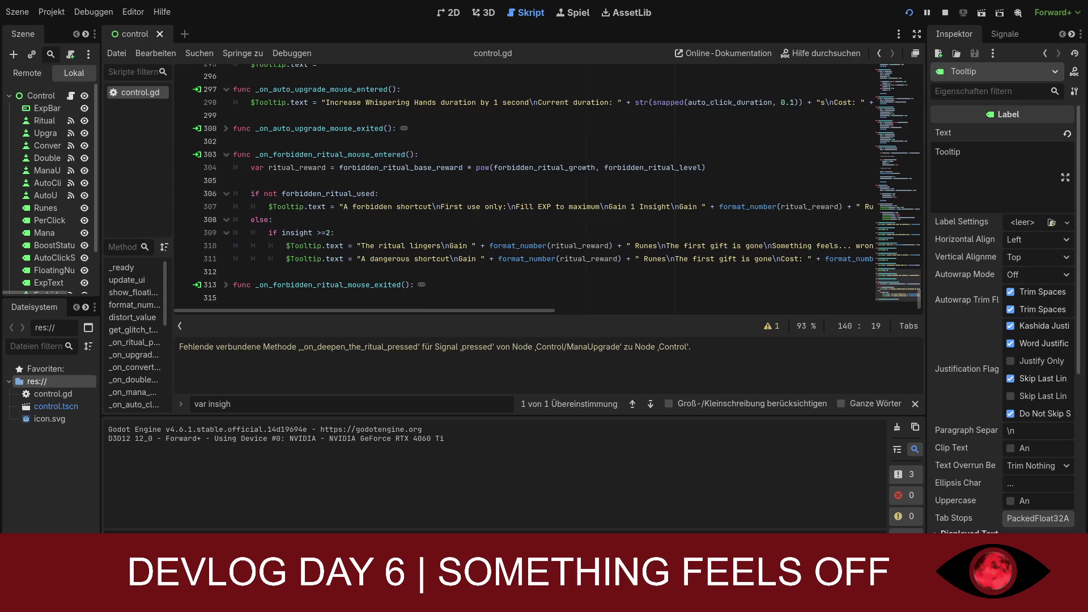
left_click_drag(241, 403, 195, 400)
Step: Search control.gd for 'deepen_', then 'the_ritua', confirming the handler has no match
type("deepen")
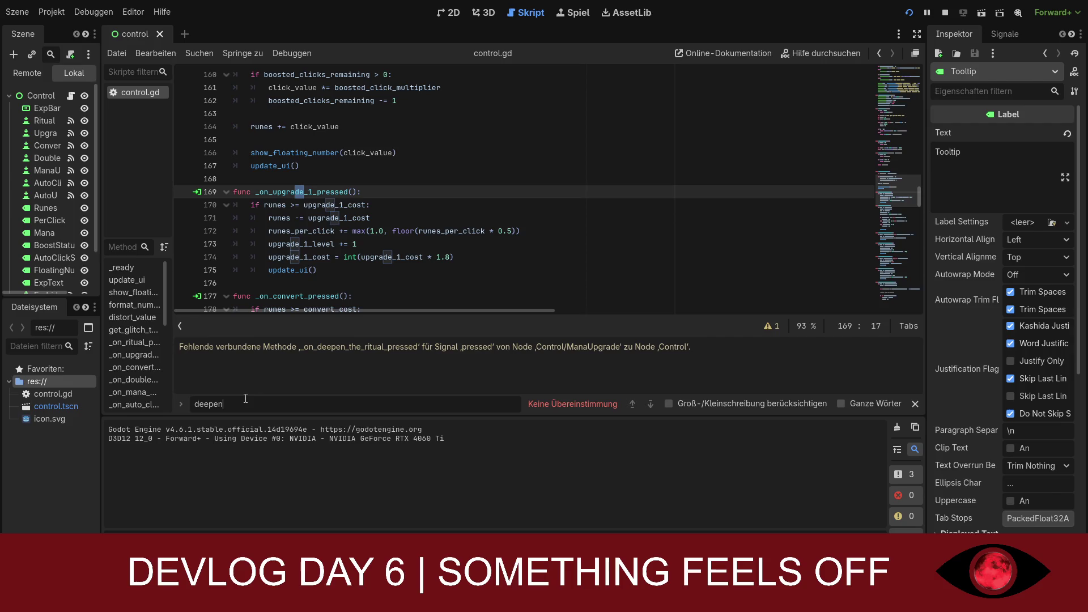
type("_")
key("BackSpace")
key("BackSpace")
key("BackSpace")
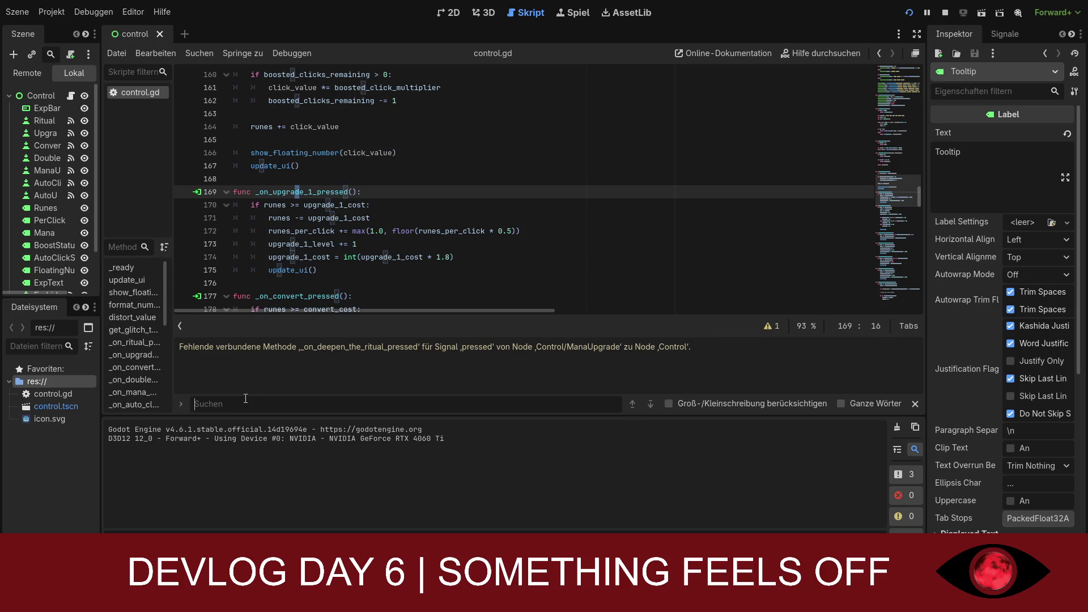
scroll(63, 225, "down", 3)
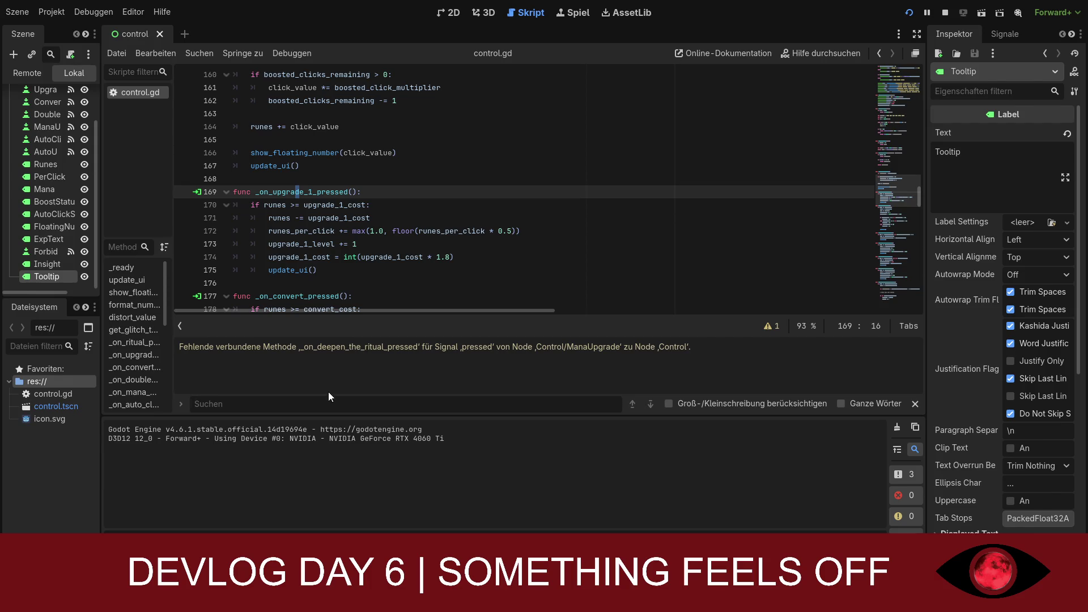
type("the")
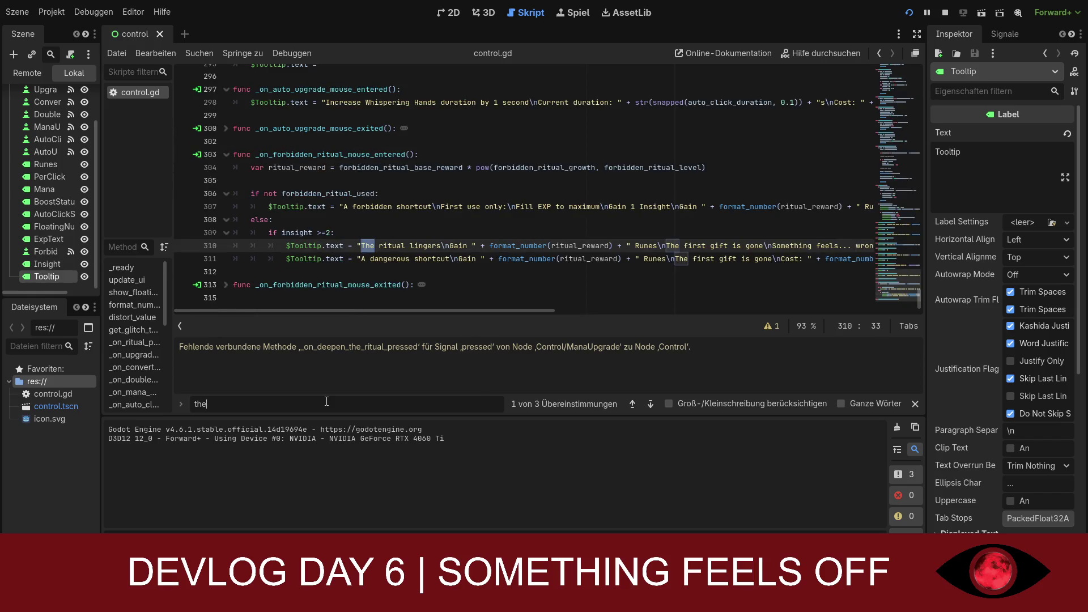
type("_ritual")
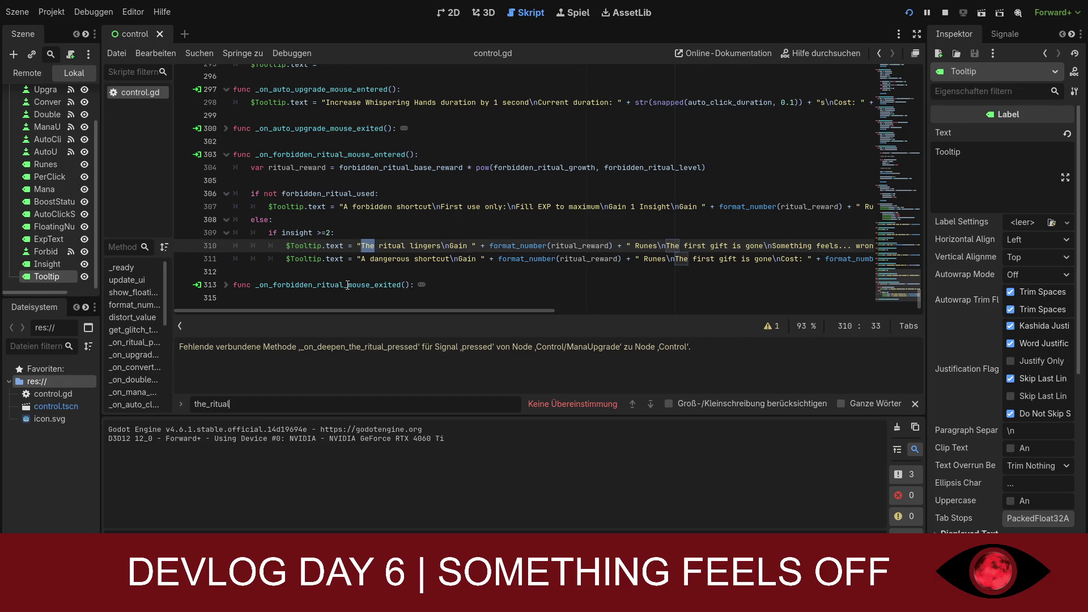
scroll(347, 285, "up", 1)
scroll(327, 310, "right", 3)
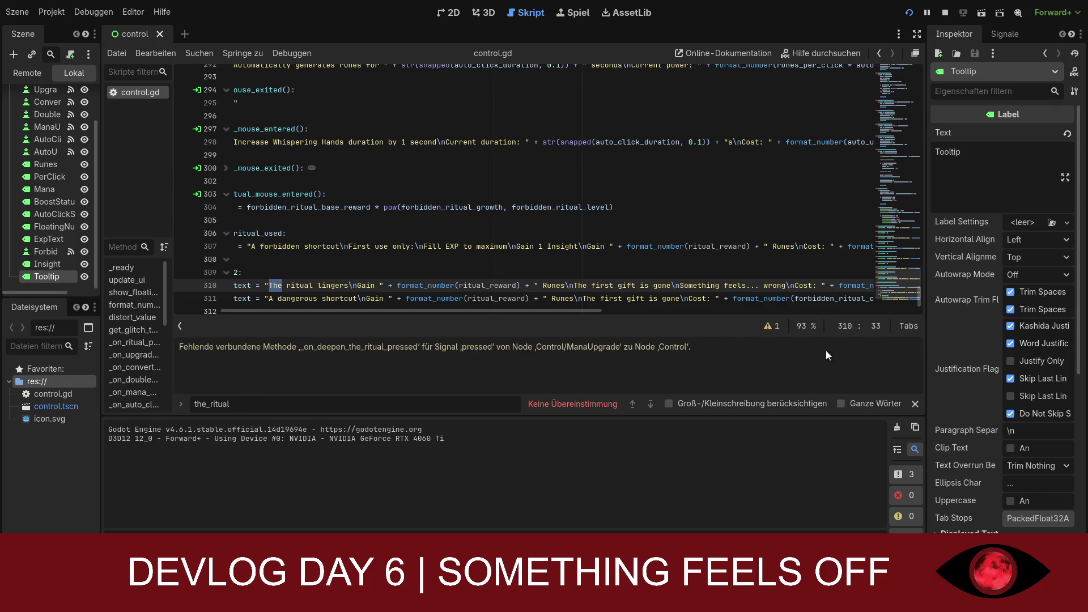
scroll(49, 164, "up", 1)
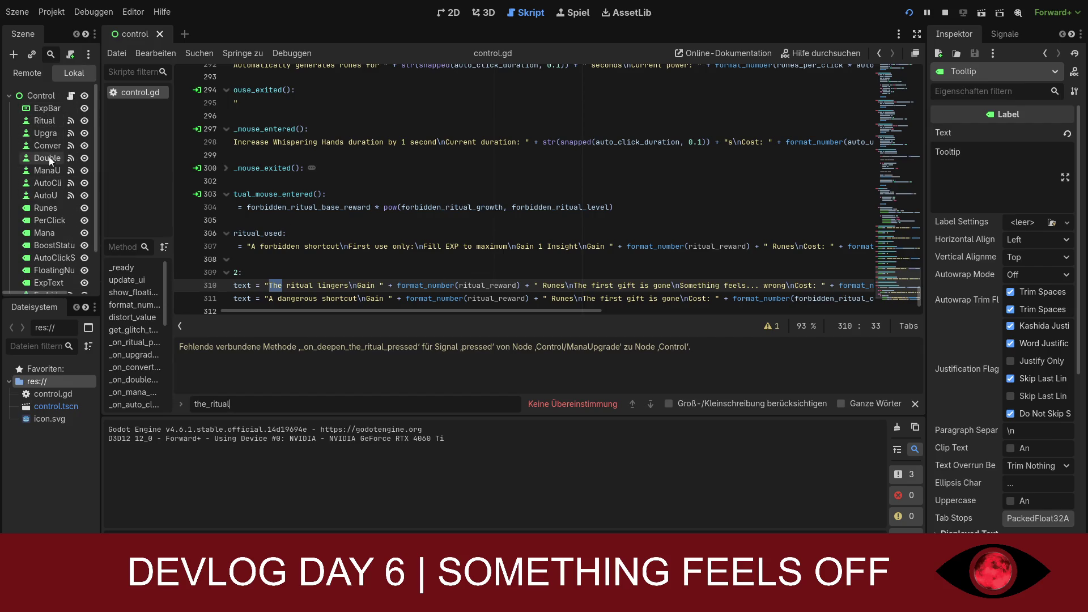
left_click(49, 157)
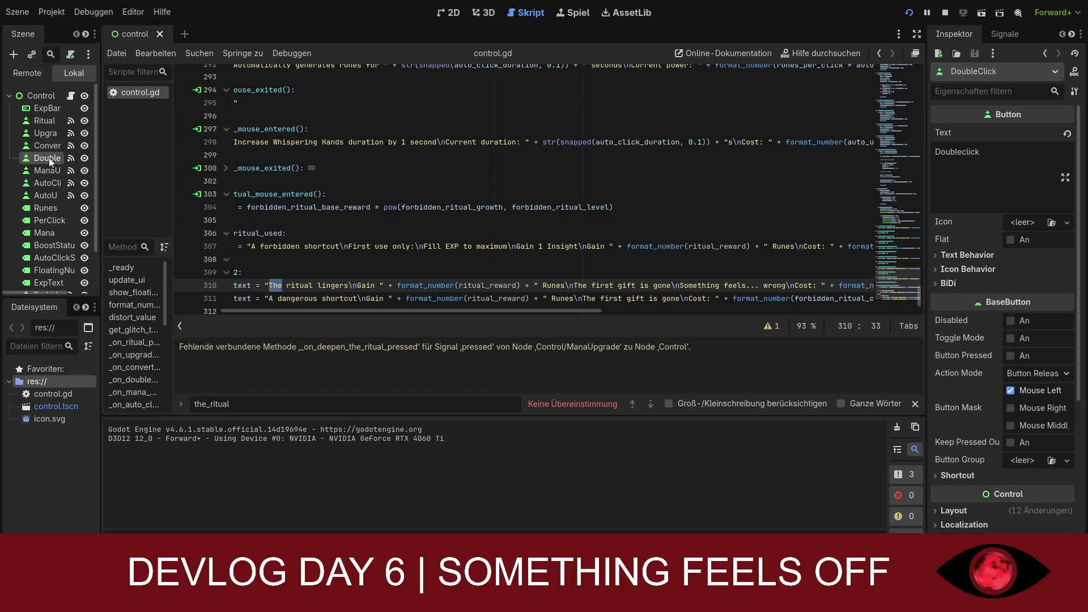
Step: Disconnect _on_mana_upgrade_pressed from the ManaUpgrade button's pressed() signal in the Signals dock
left_click(45, 182)
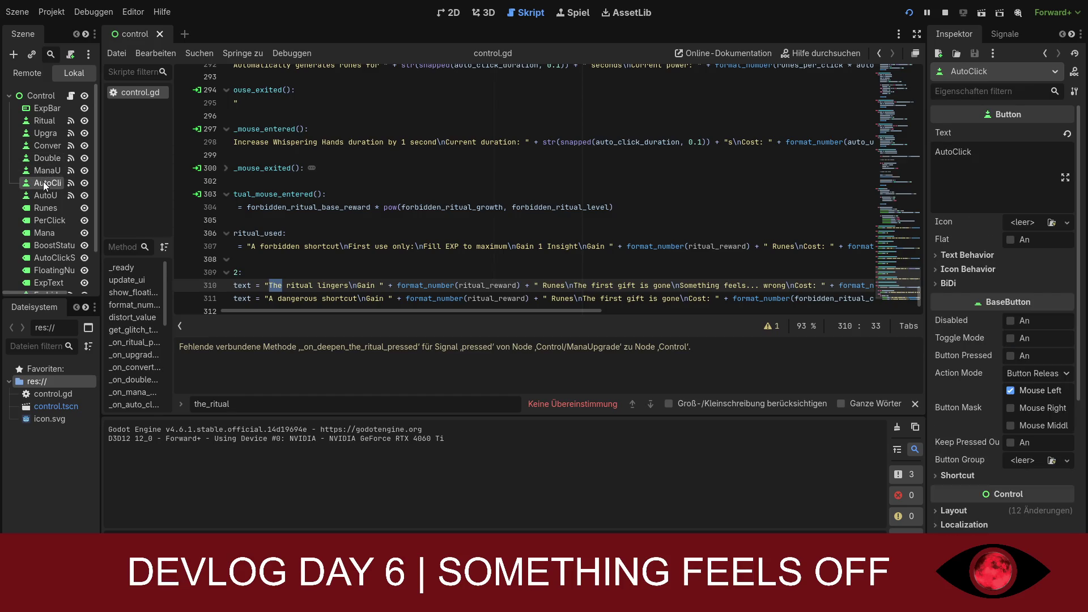
left_click(42, 172)
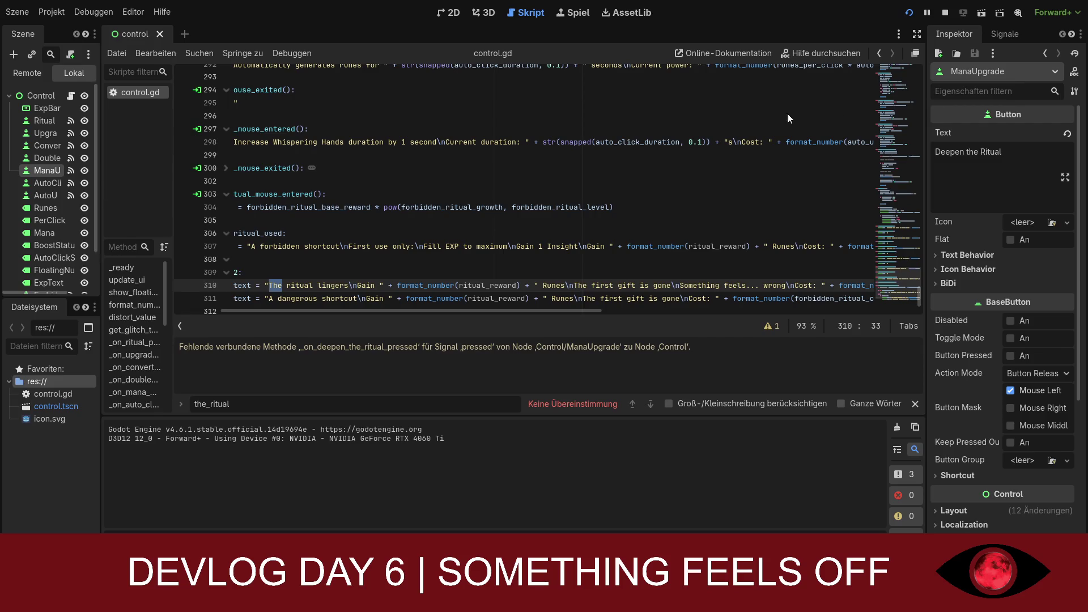
left_click(1017, 32)
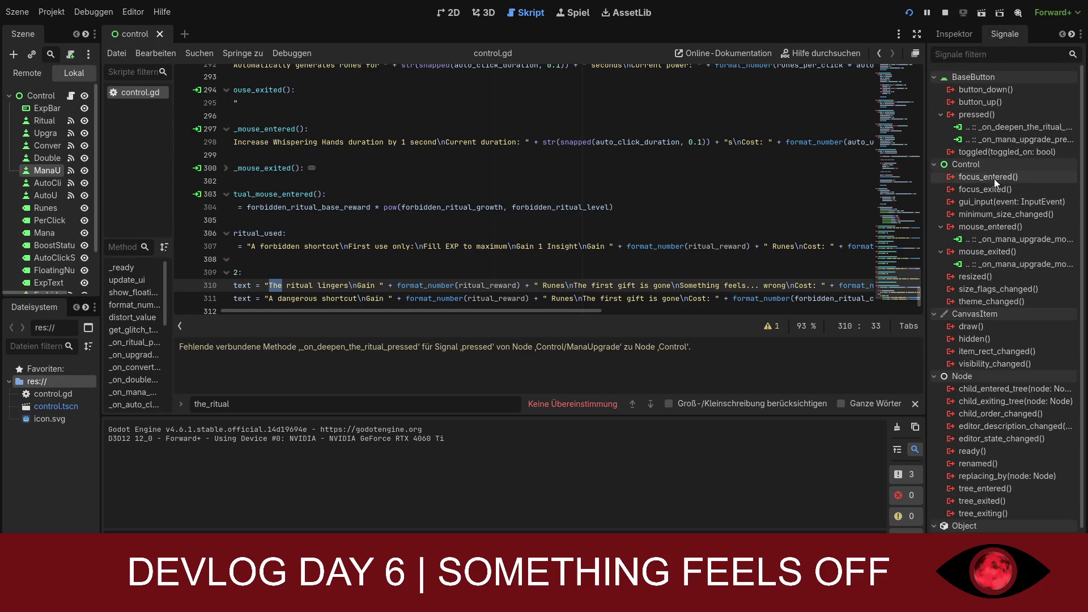
left_click(987, 115)
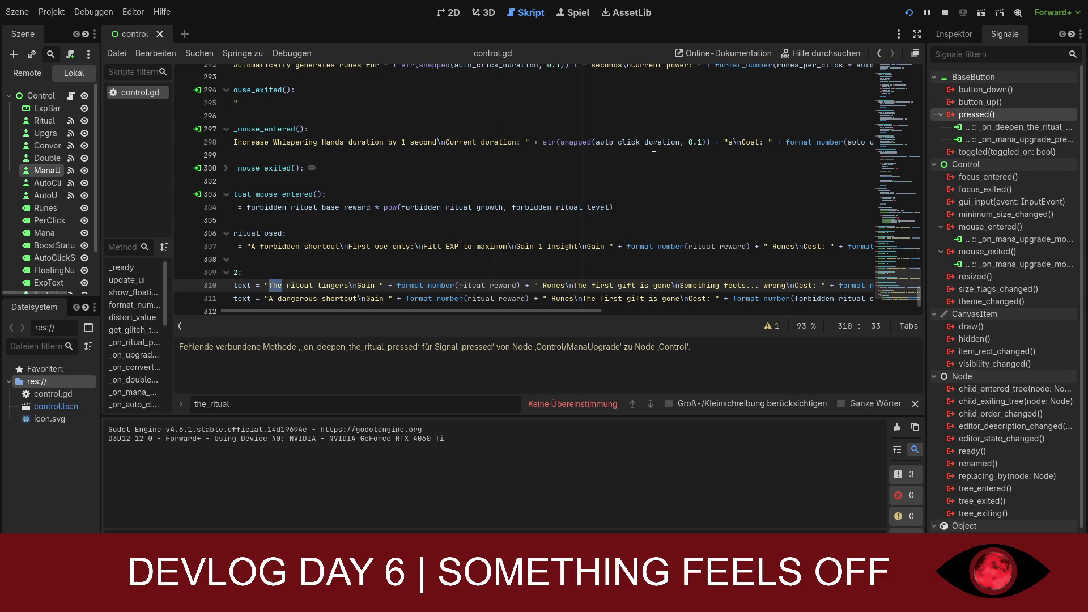
left_click(1012, 138)
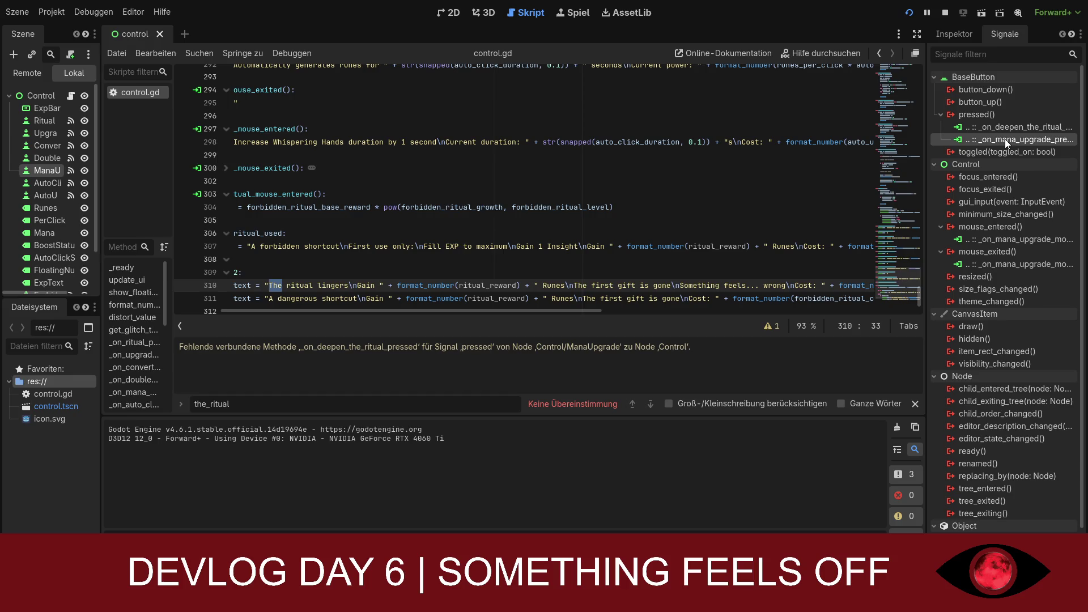
key("Delete")
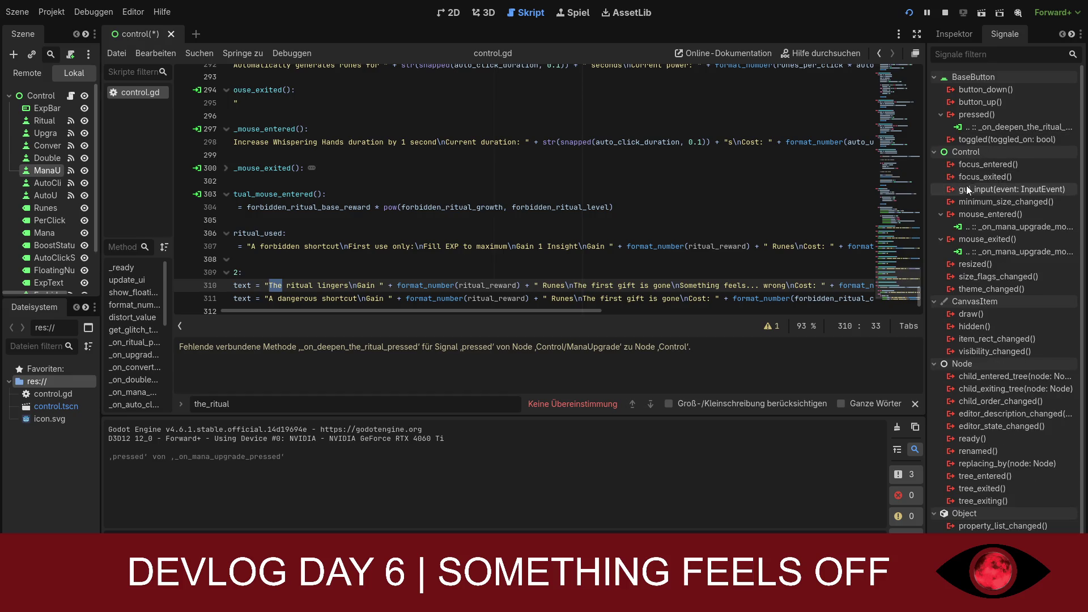
Step: Save the scene and unfold the _on_forbidden_ritual_mouse_exited and _on_auto_upgrade_mouse_exited functions
left_click(450, 186)
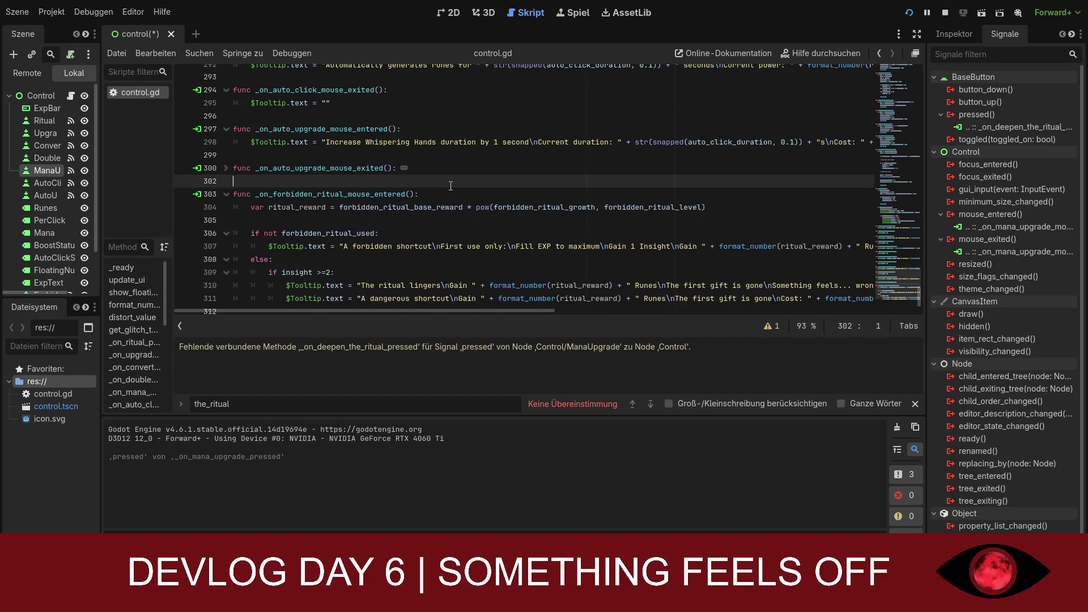
key("ctrl+s")
key("BackSpace")
key("BackSpace")
key("BackSpace")
scroll(361, 221, "up", 1)
scroll(361, 233, "down", 2)
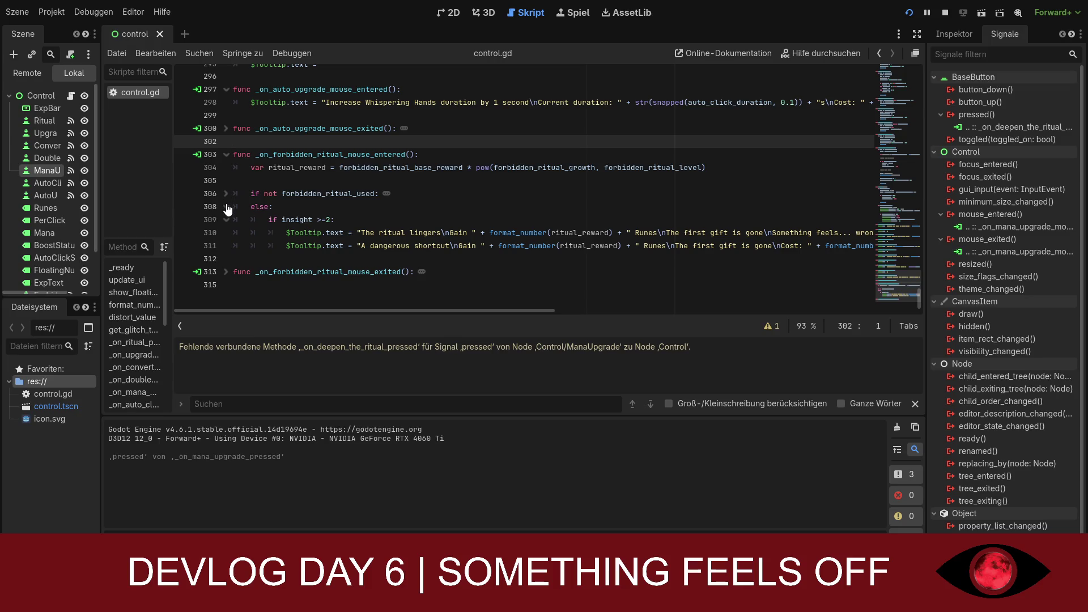
left_click(226, 285)
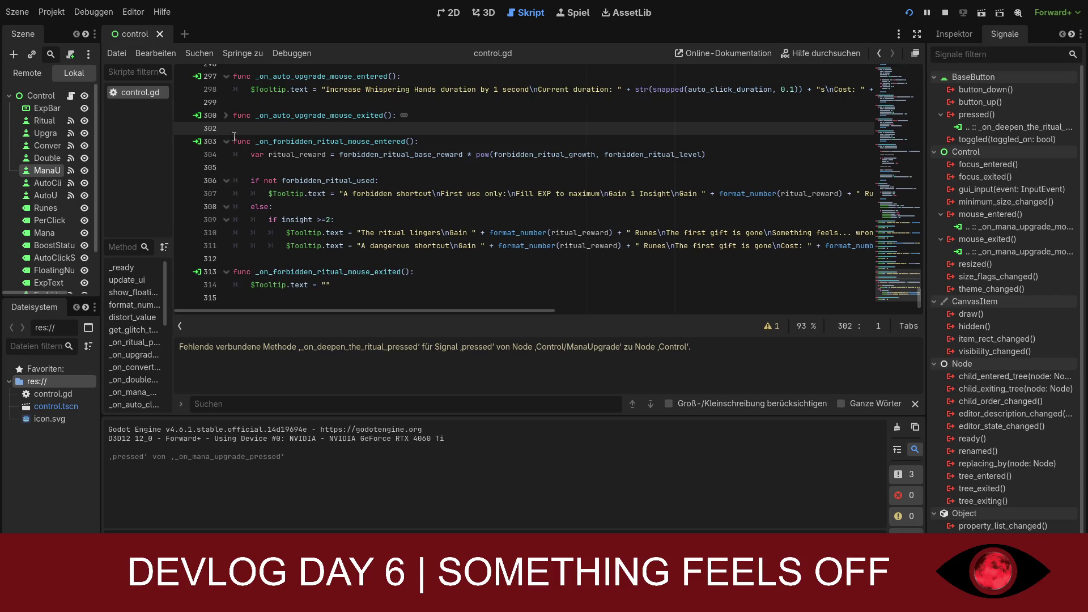
left_click(226, 115)
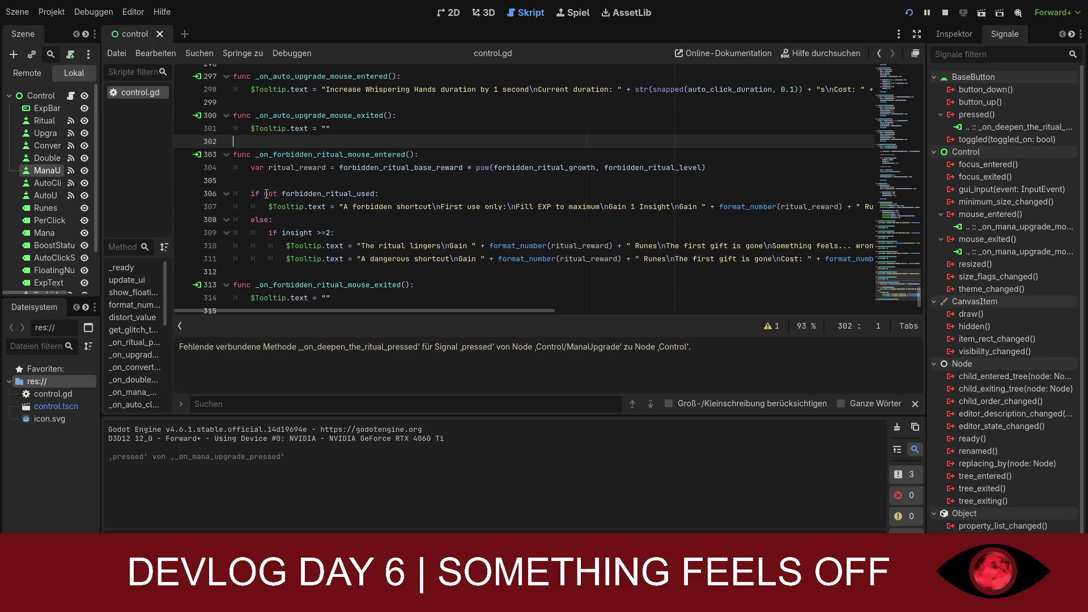
scroll(312, 190, "up", 2)
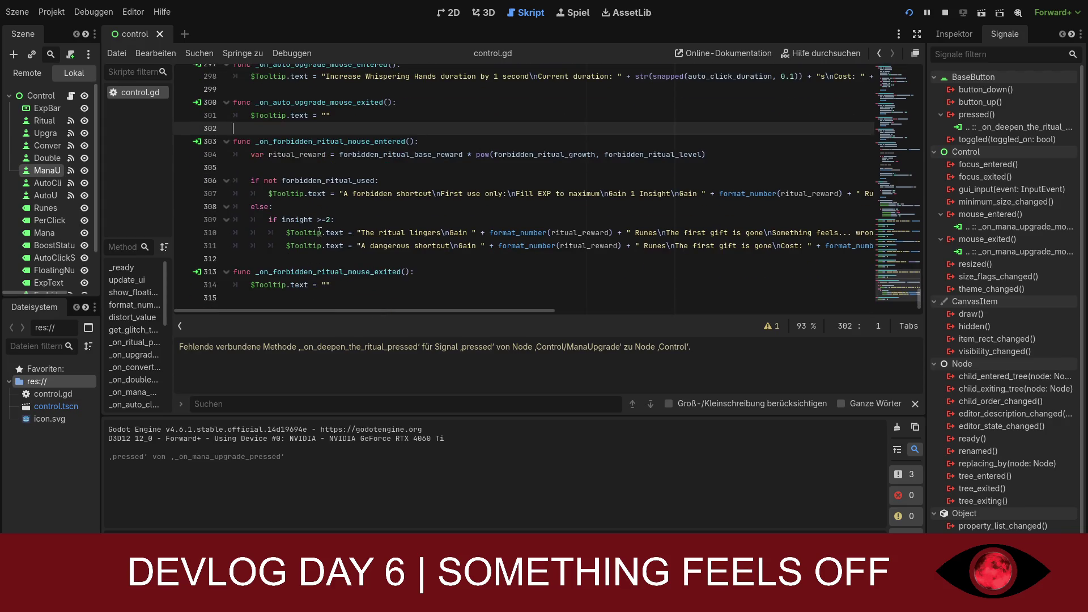
scroll(312, 259, "down", 3)
Step: Delete the stale _on_deepen_the_ritual_pressed connection from pressed() and save the scene
left_click(992, 131)
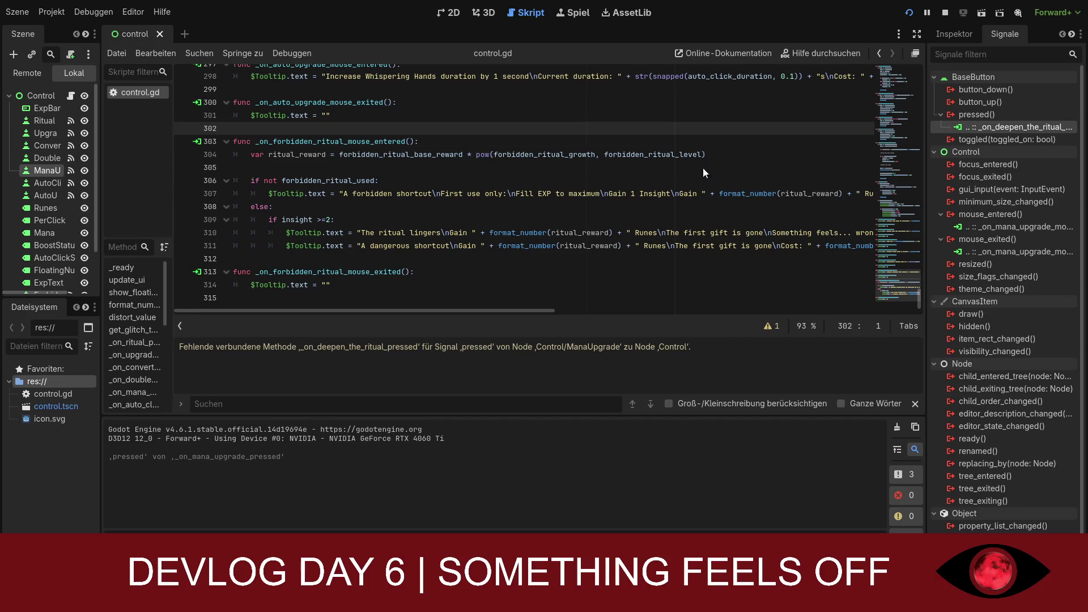
key("Delete")
left_click(960, 115)
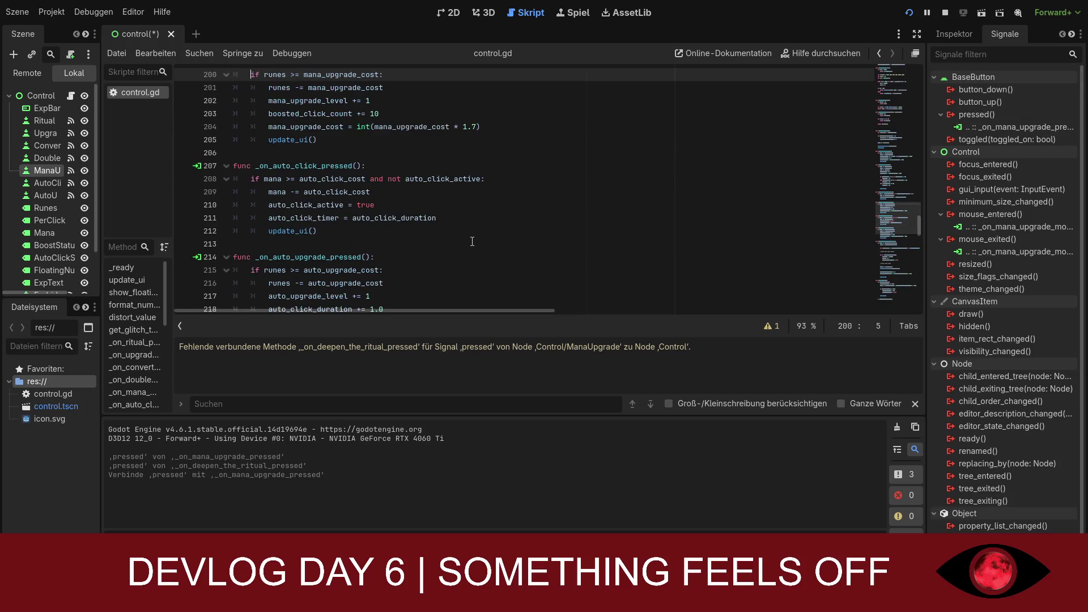
scroll(474, 244, "down", 6)
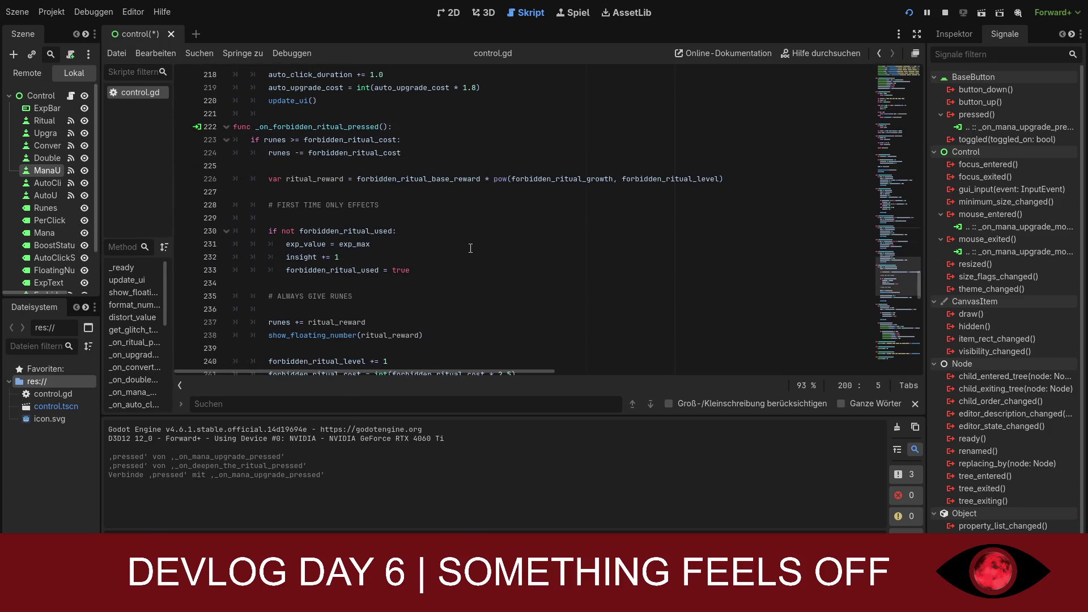
scroll(470, 249, "down", 1)
key("ctrl+s")
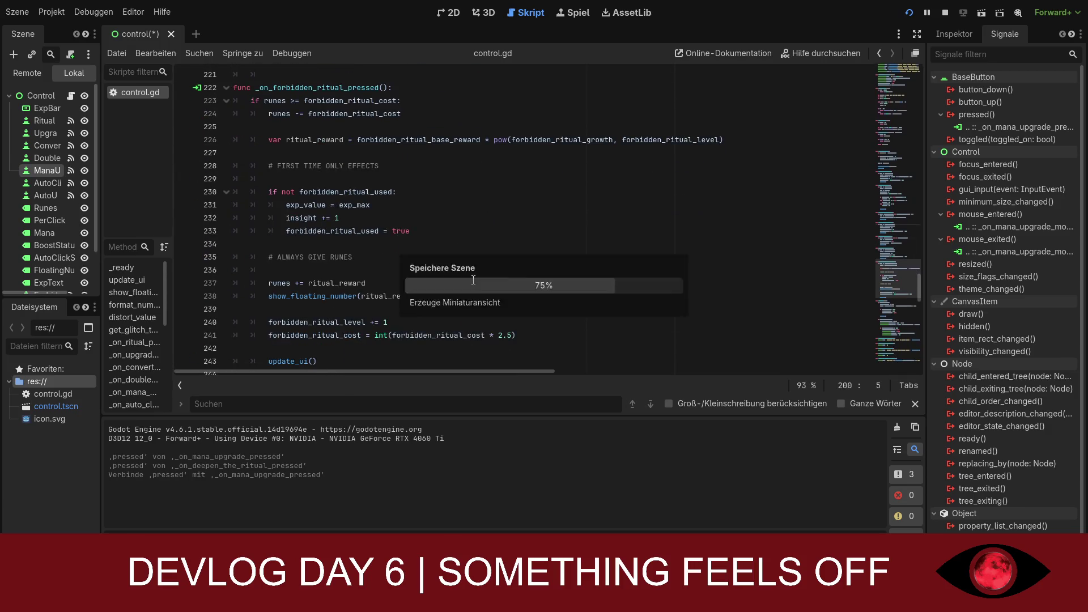
Step: Run the project and buy the Empower Ritual upgrade in the game
left_click(473, 243)
scroll(473, 244, "down", 3)
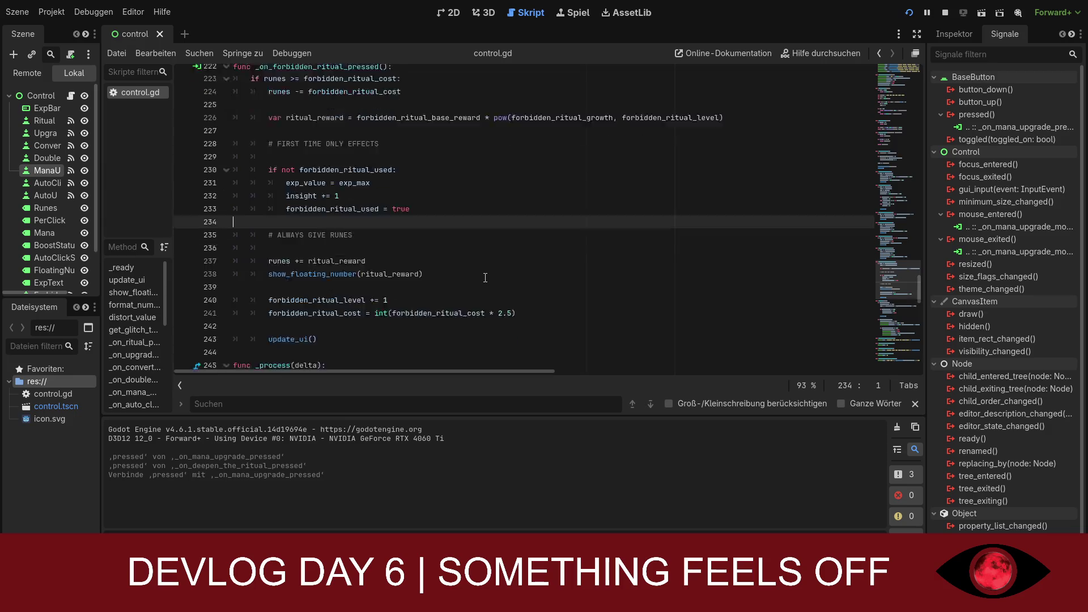
left_click(903, 12)
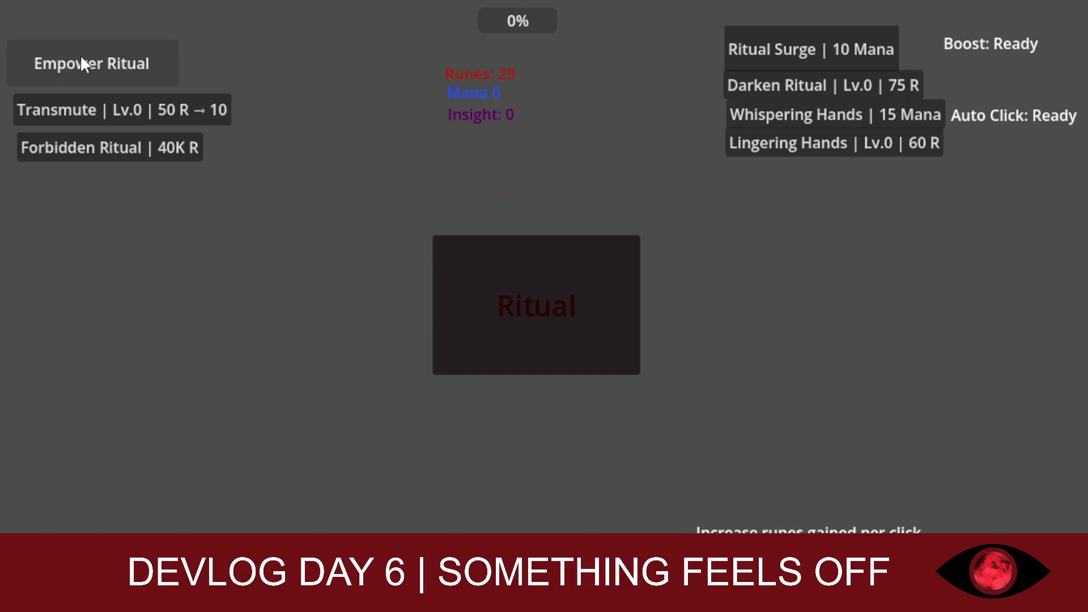
left_click(80, 63)
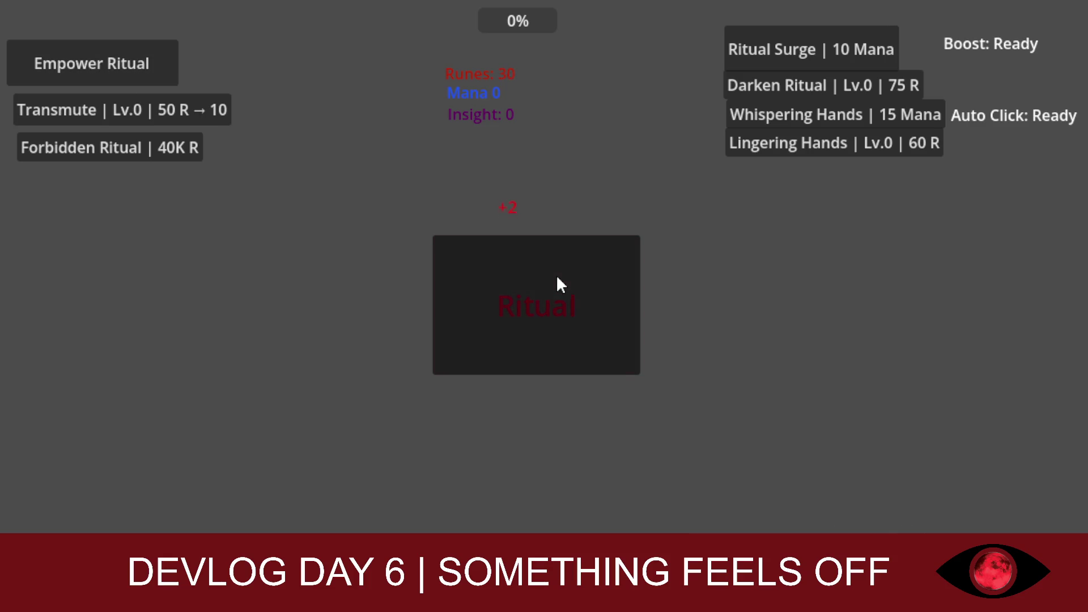
left_click(84, 63)
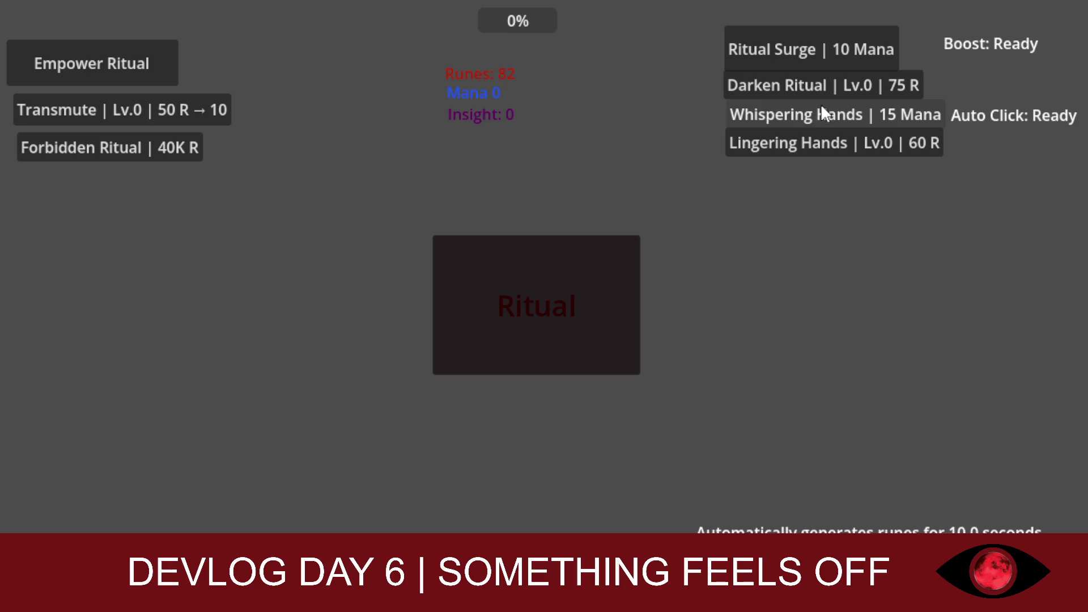
left_click(832, 91)
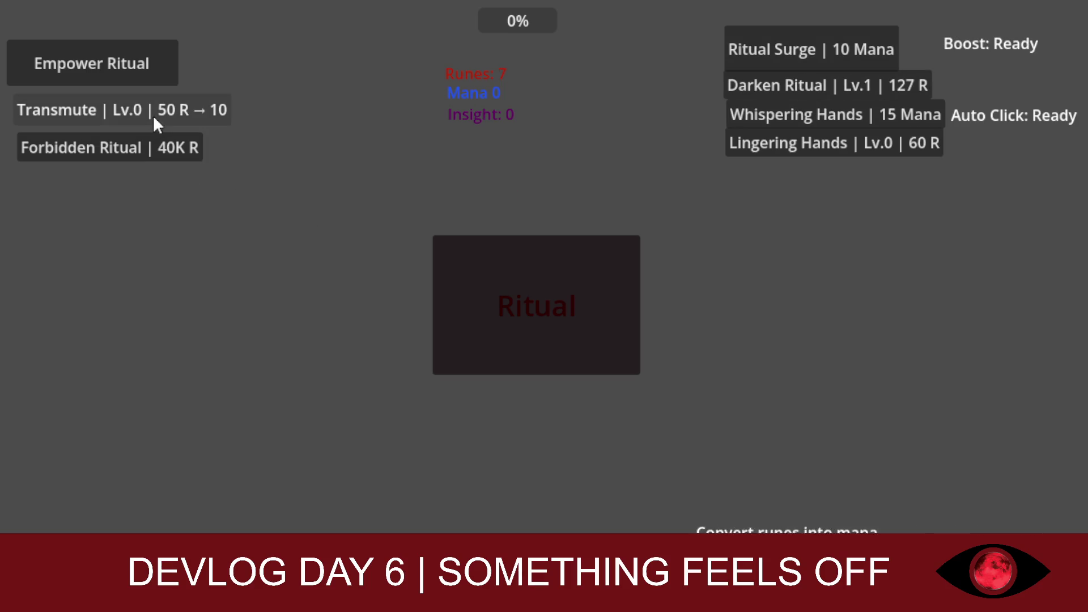
left_click(574, 300)
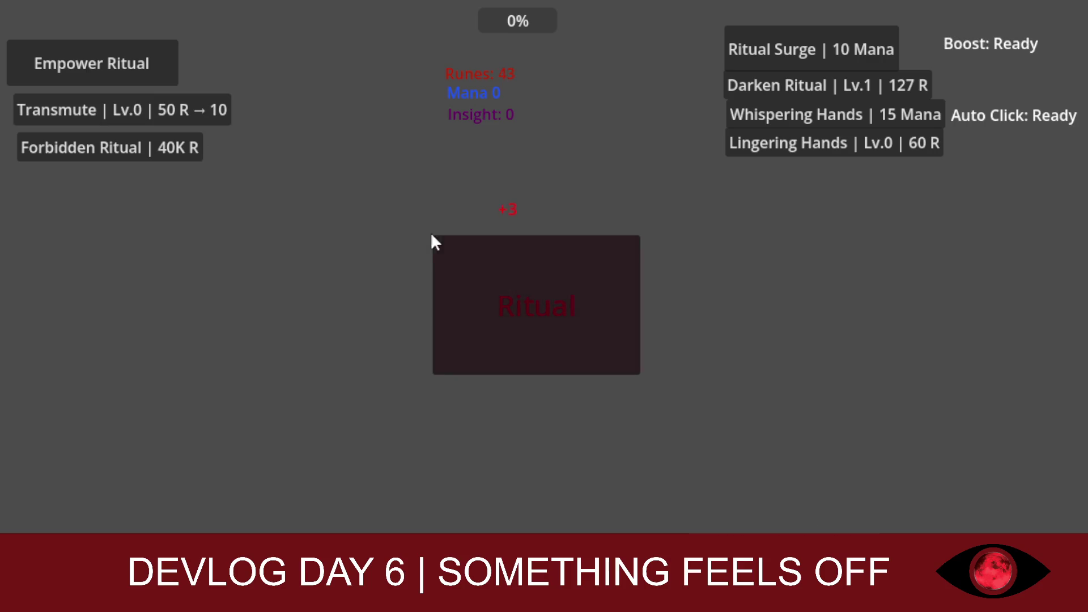
left_click(171, 104)
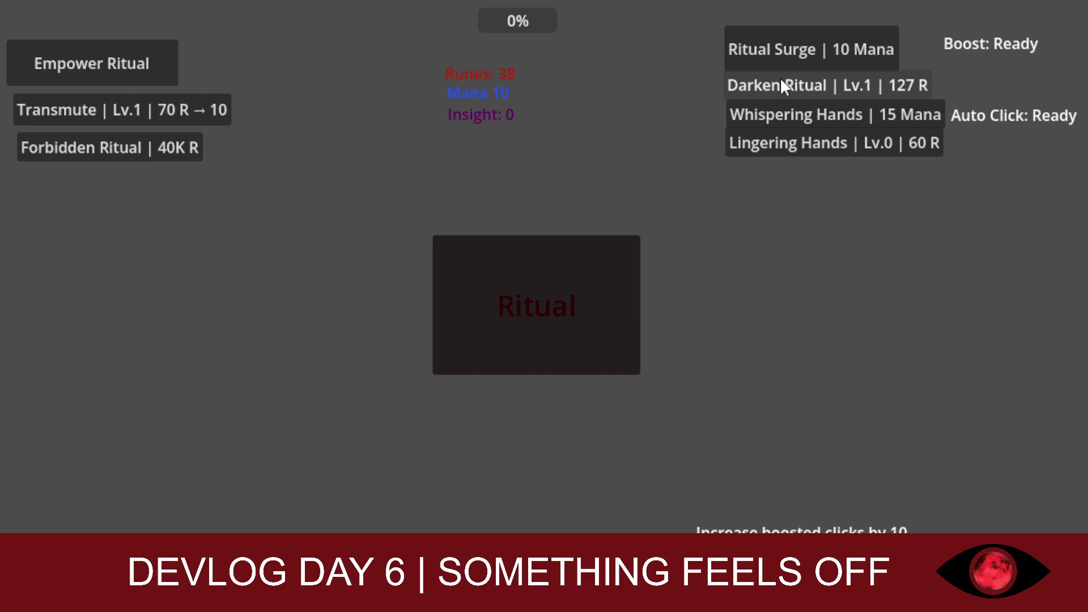
left_click(765, 45)
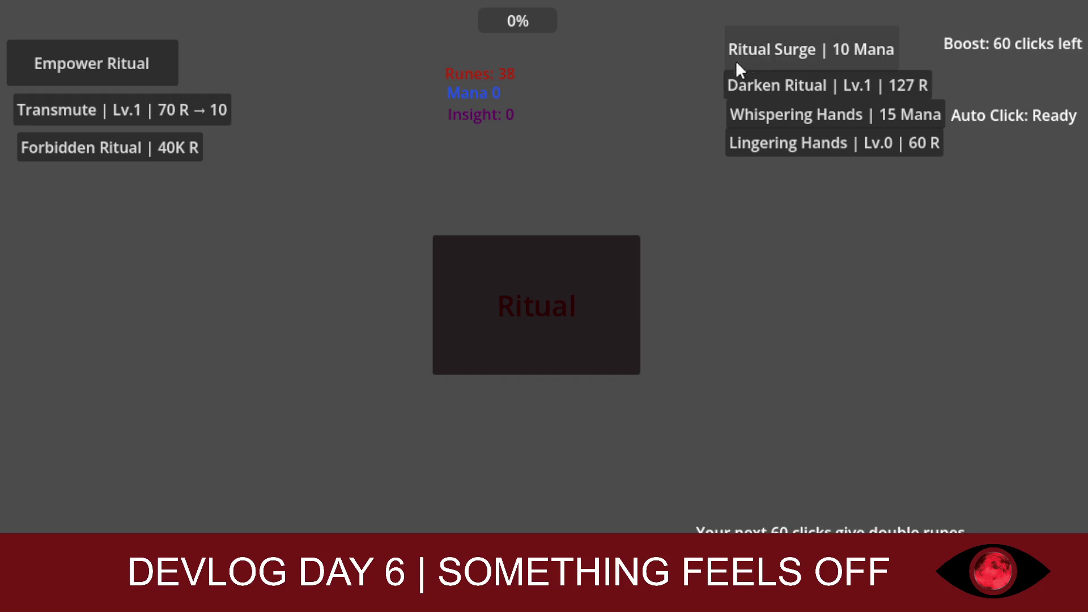
left_click(533, 275)
left_click(532, 275)
left_click(533, 275)
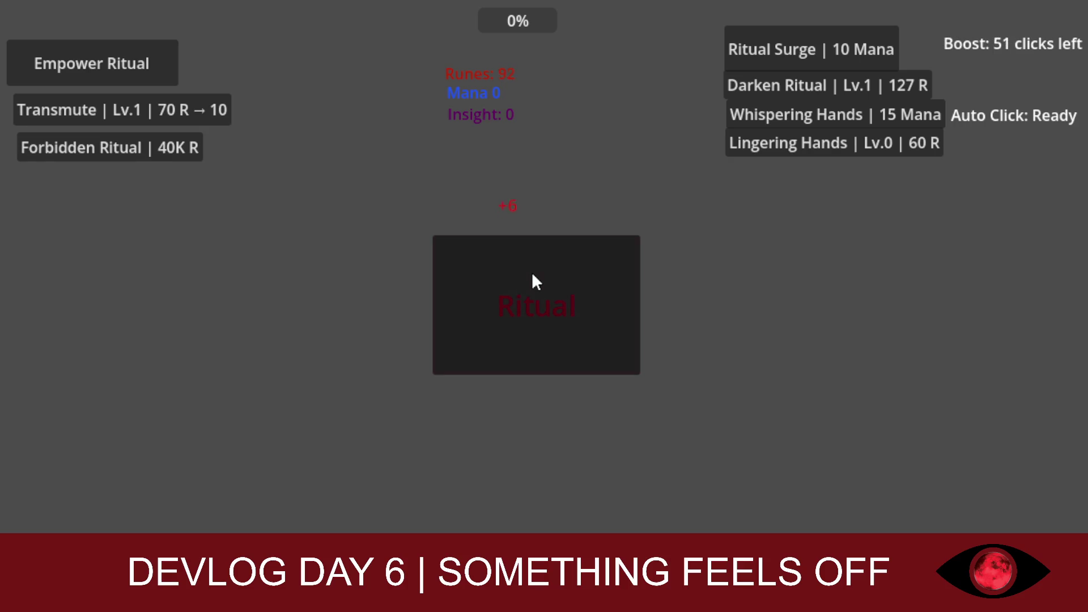
left_click(533, 275)
left_click(532, 275)
left_click(533, 275)
left_click(532, 275)
left_click(532, 274)
left_click(533, 275)
left_click(533, 275)
left_click(533, 275)
left_click(532, 275)
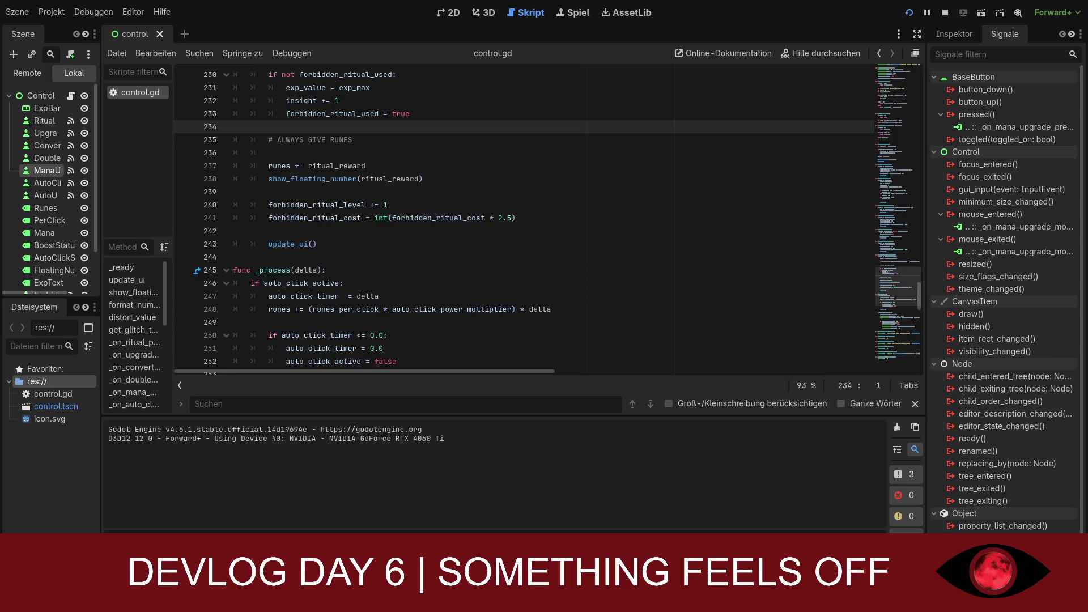
scroll(749, 151, "down", 10)
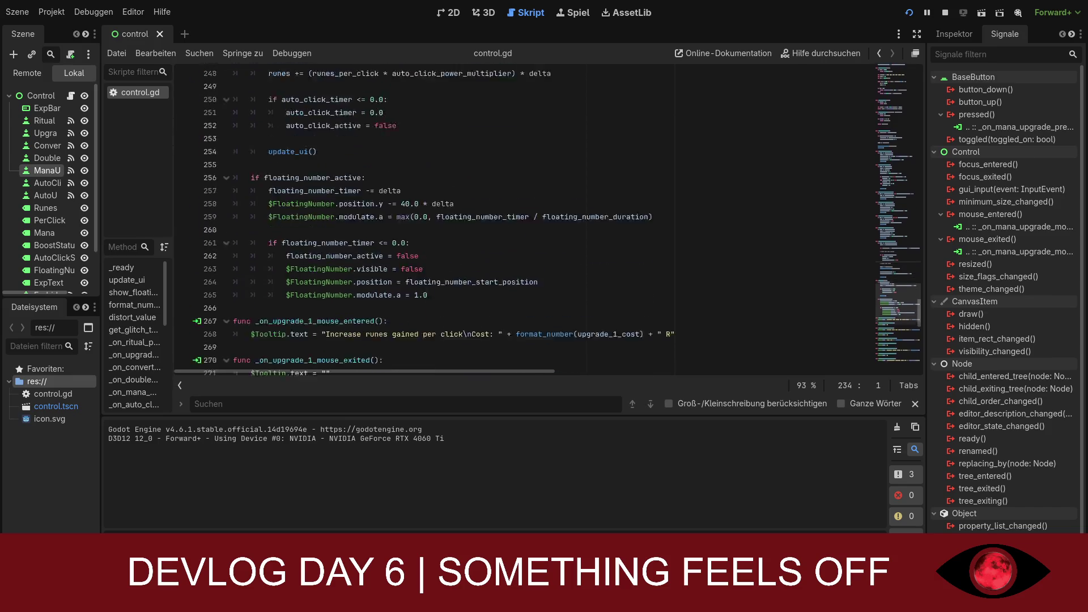
left_click(520, 265)
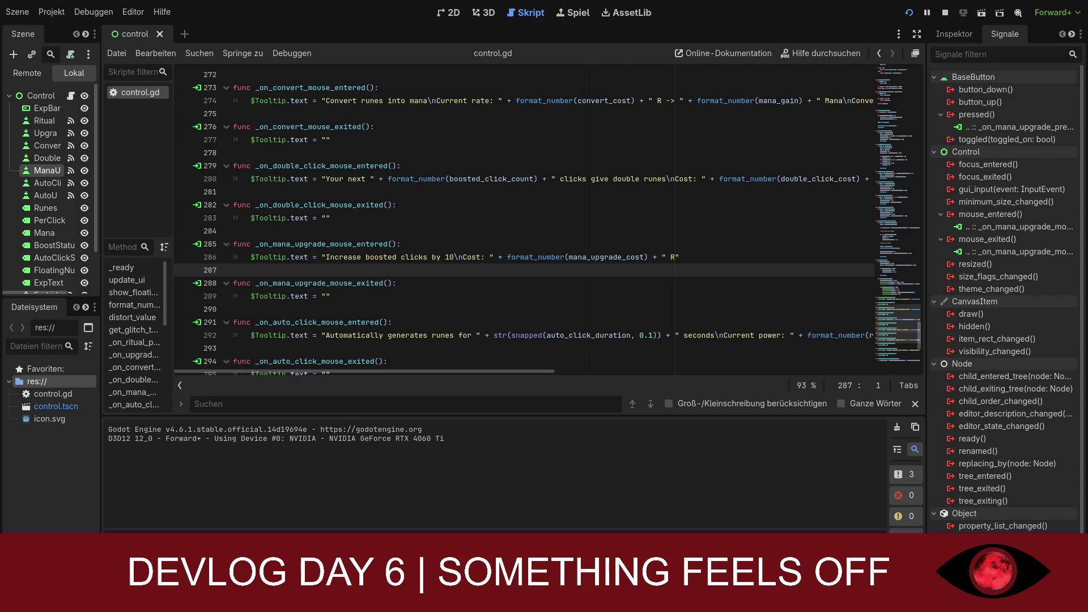
left_click(400, 244)
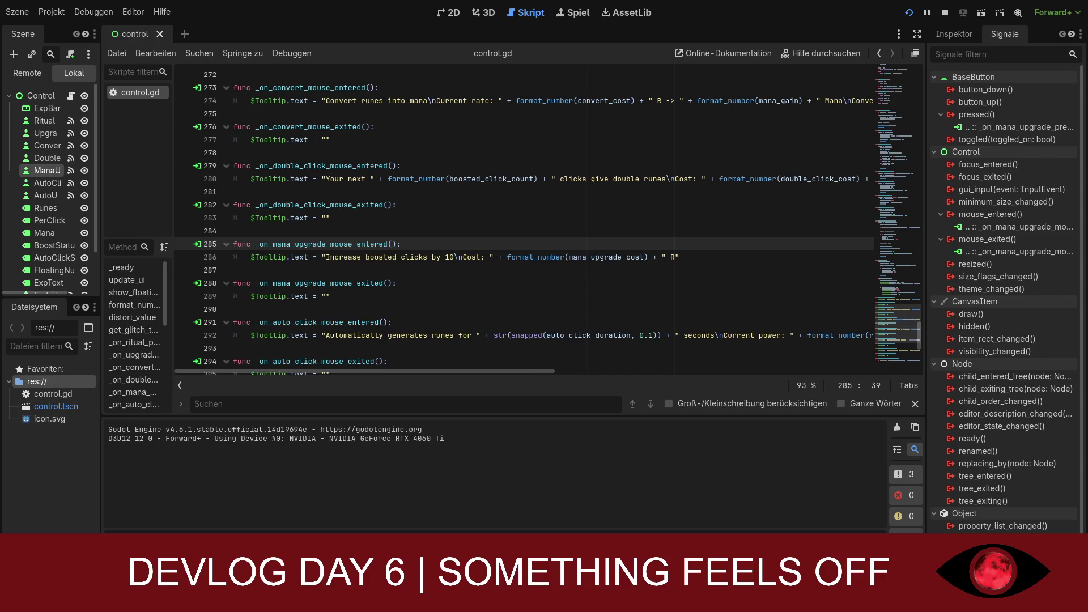
Step: Search control.gd for 'distor' (3 matches), then review the variable declarations at the top
scroll(523, 219, "up", 1)
type("distor")
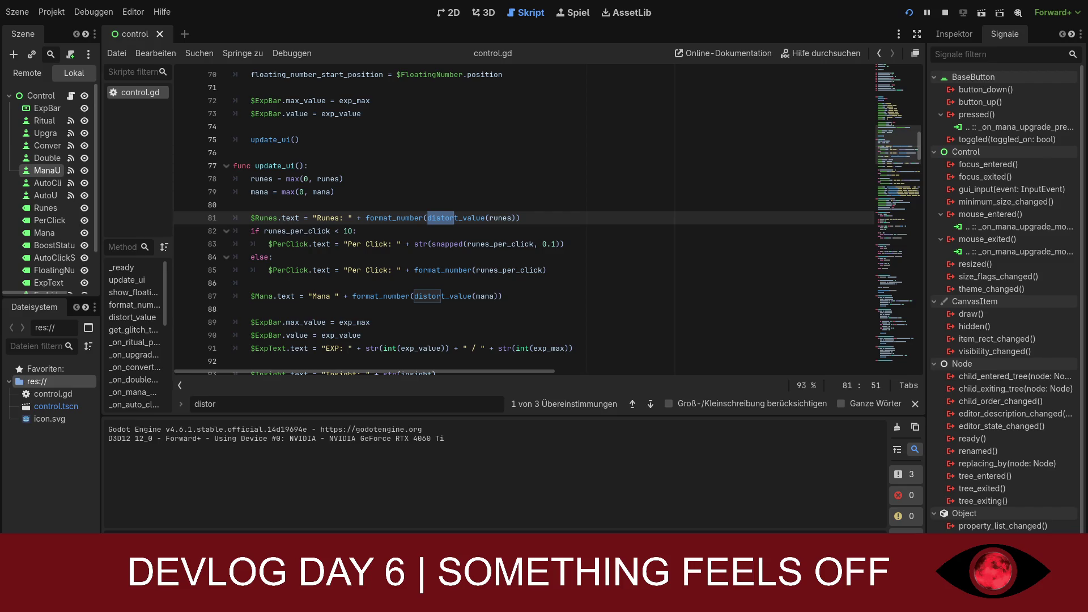
scroll(524, 219, "up", 4)
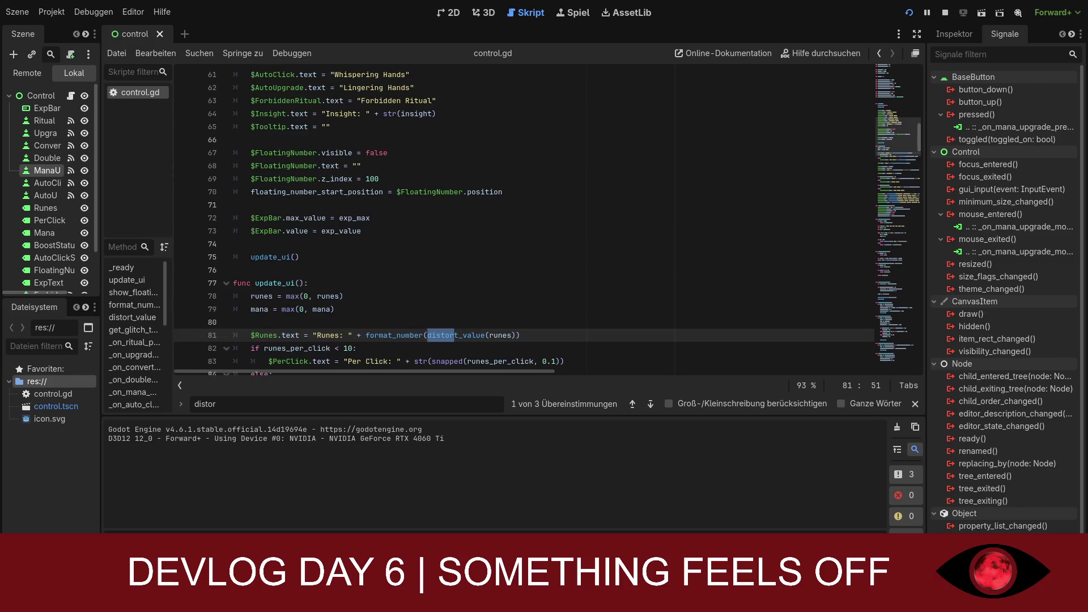
scroll(523, 219, "up", 12)
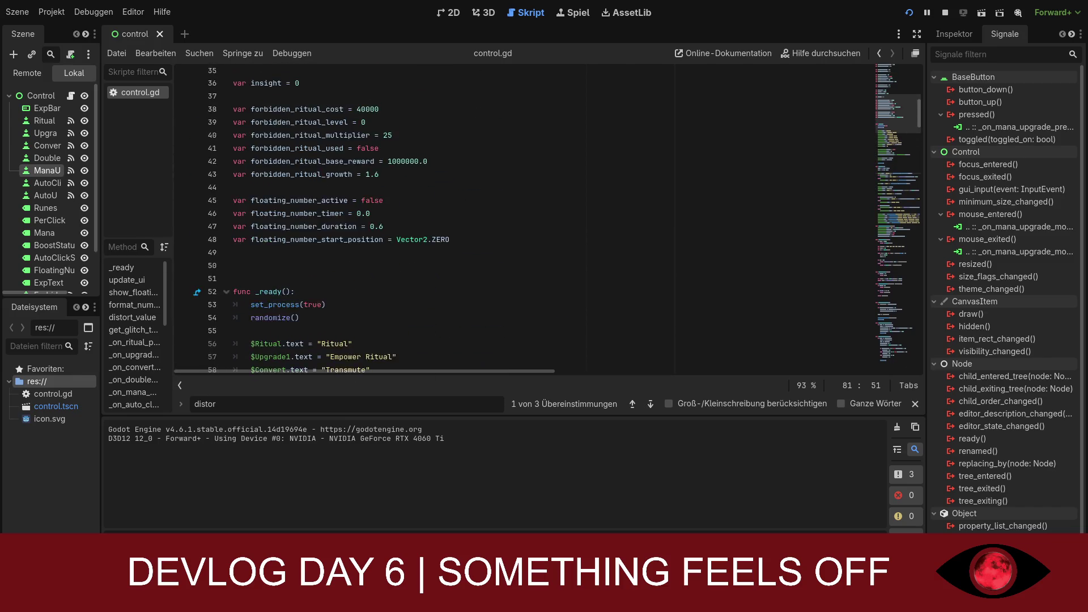
scroll(524, 219, "up", 7)
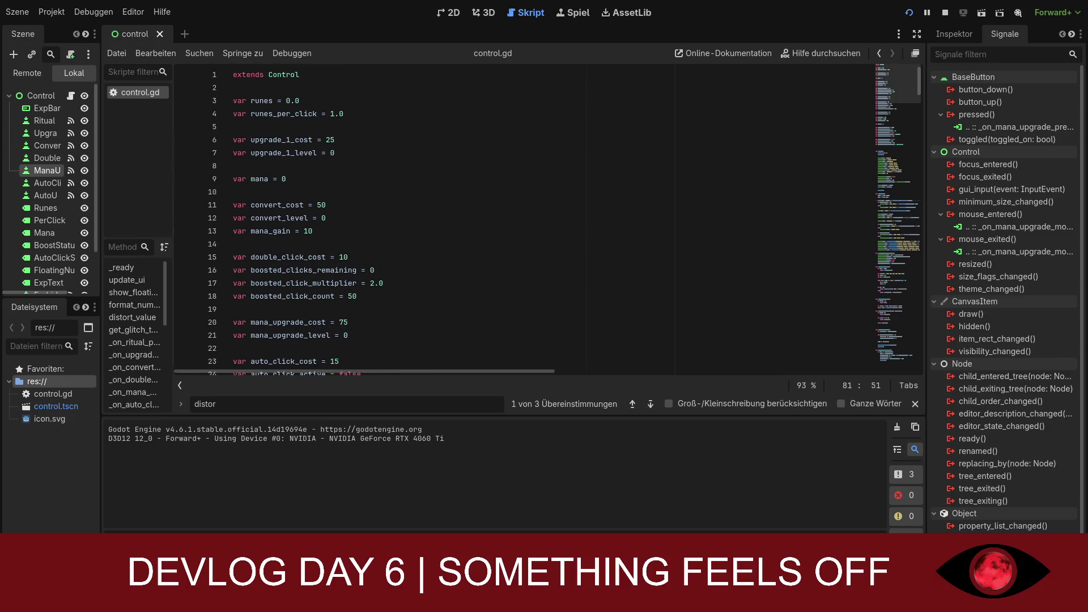
scroll(523, 219, "down", 9)
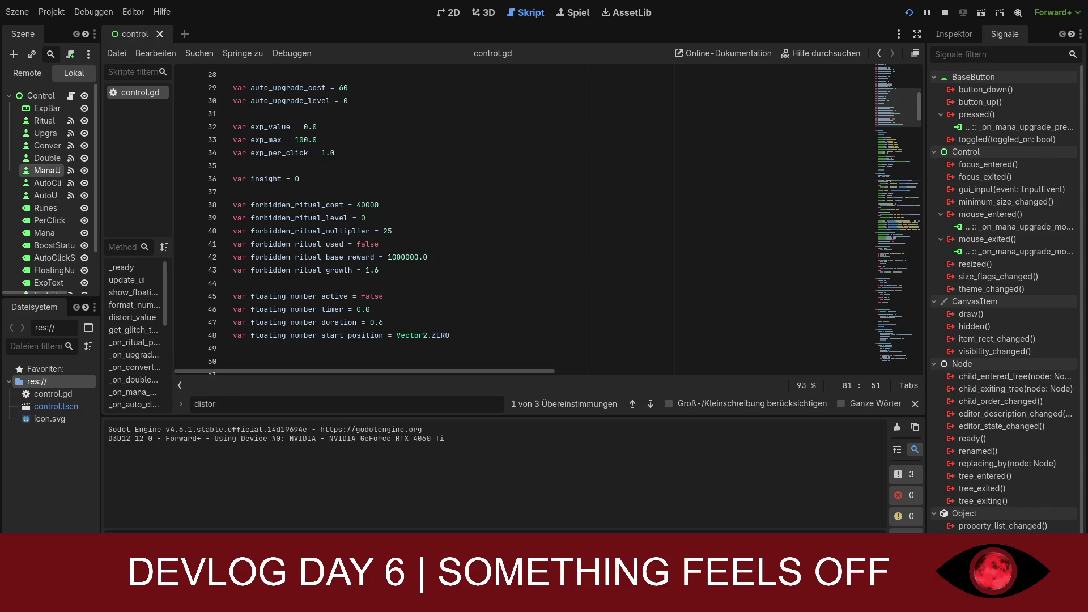
scroll(524, 219, "down", 3)
left_click(393, 230)
key("Down")
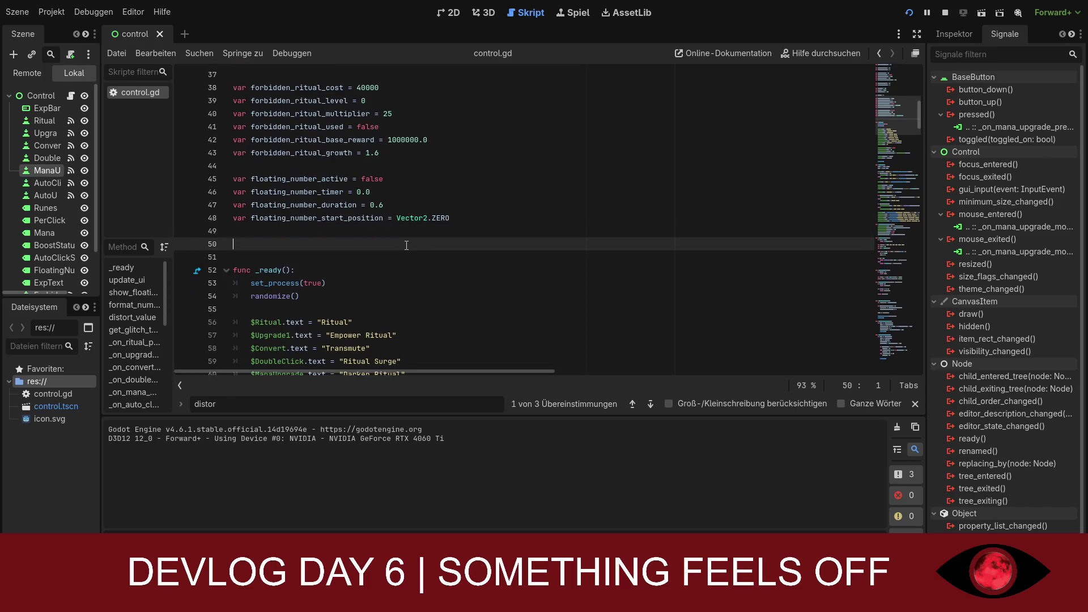
type("var distorted_runes = 0 var distorted_mana = 0 var distort_timer = 0.0")
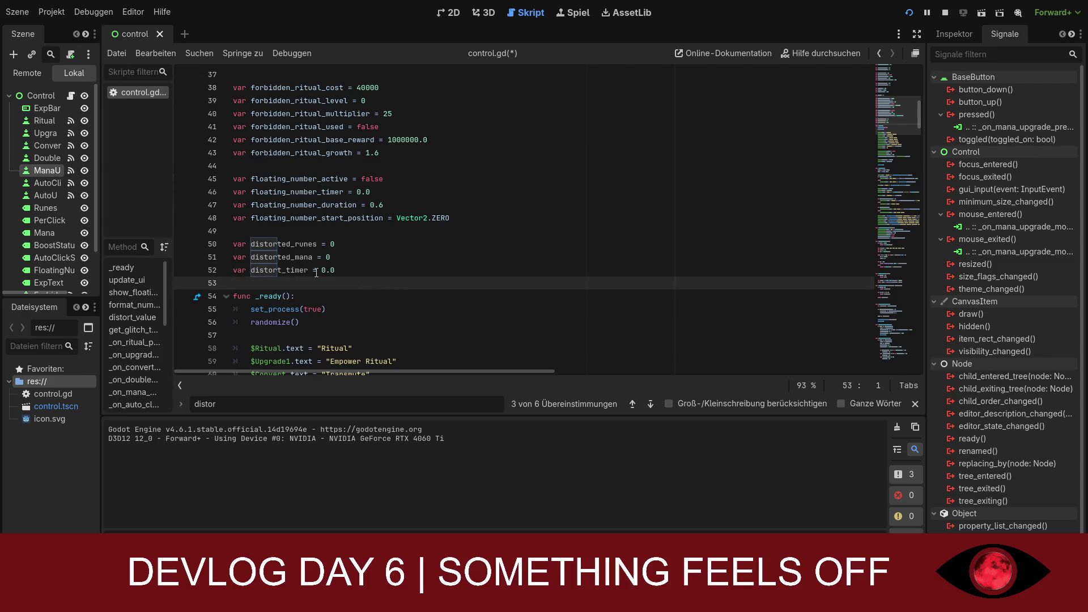
left_click(296, 270)
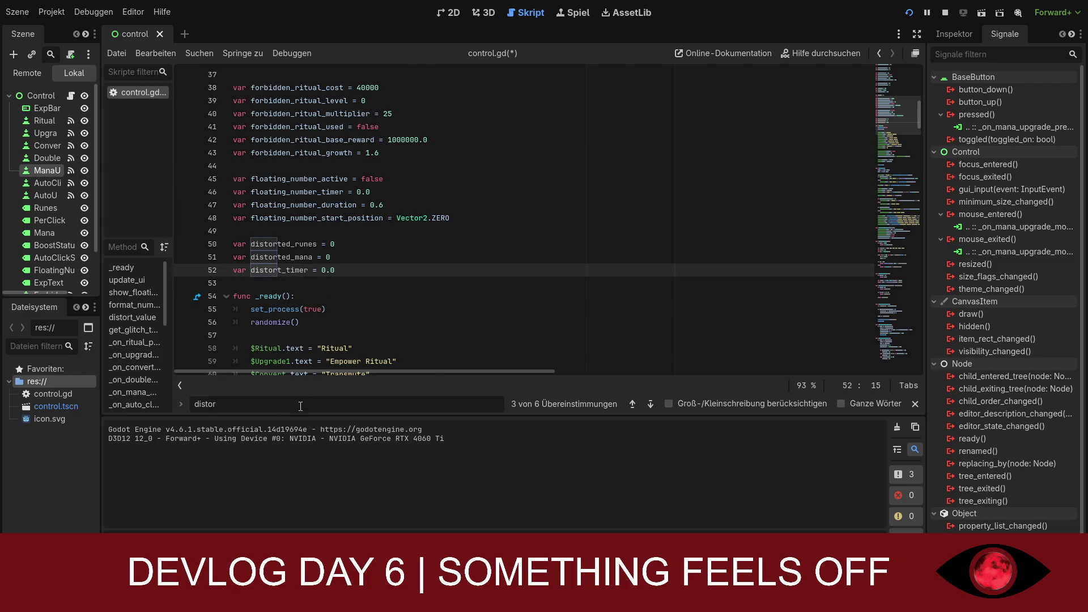
key("Return")
key("ctrl+a")
key("BackSpace")
scroll(491, 230, "up", 7)
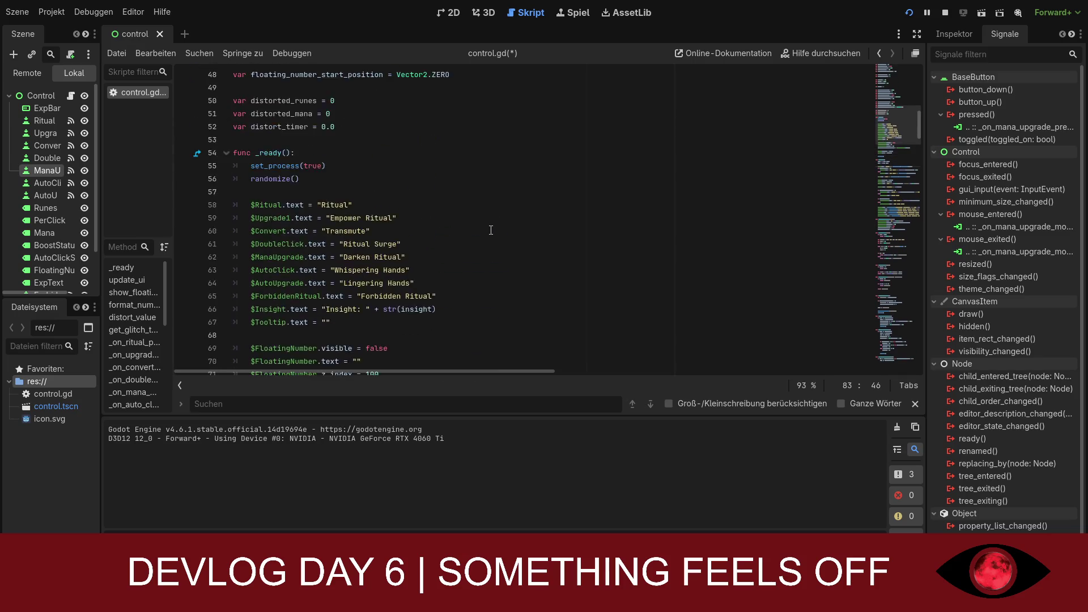
scroll(491, 230, "up", 5)
left_click(486, 322)
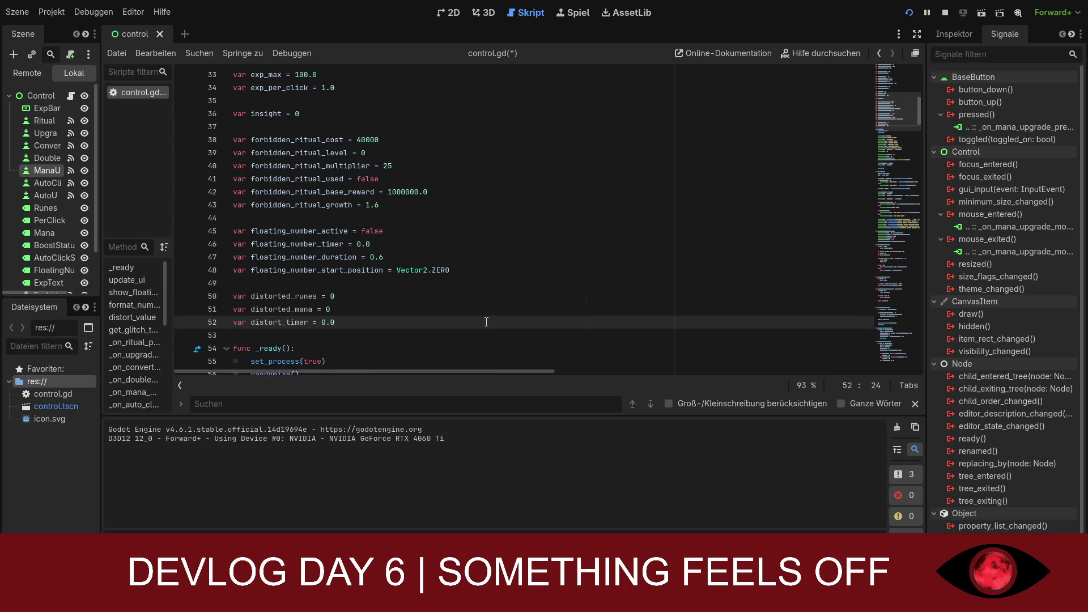
scroll(511, 320, "down", 1)
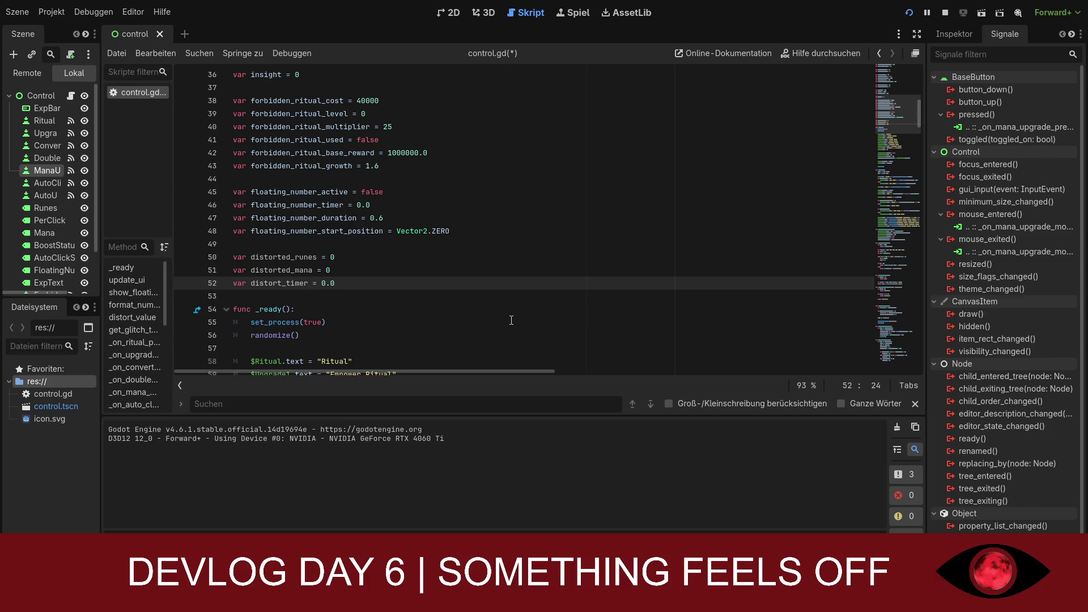
scroll(511, 320, "down", 1)
scroll(511, 320, "down", 10)
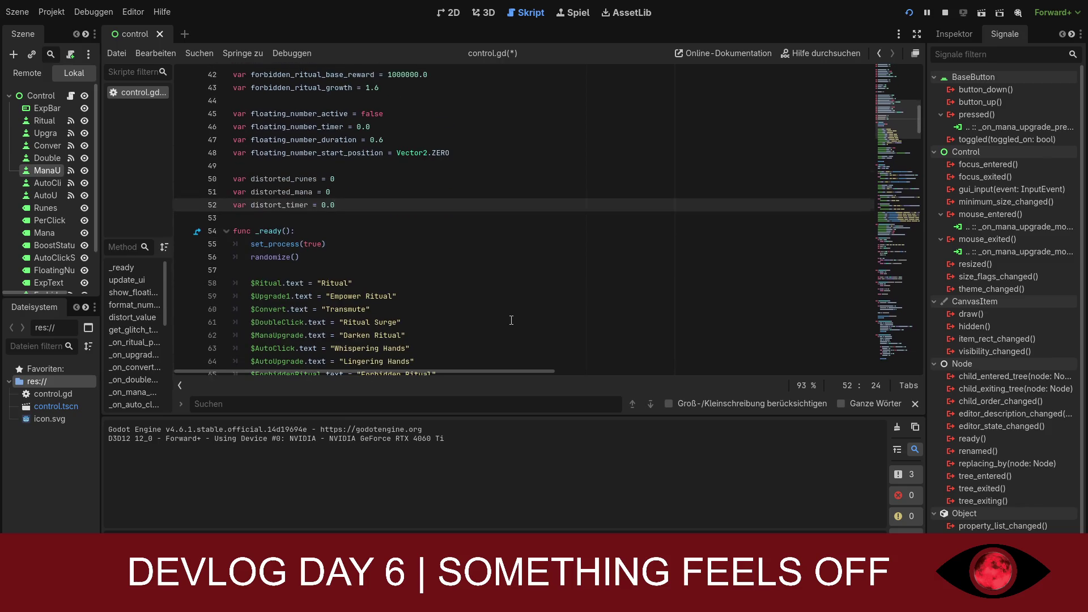
scroll(511, 321, "down", 7)
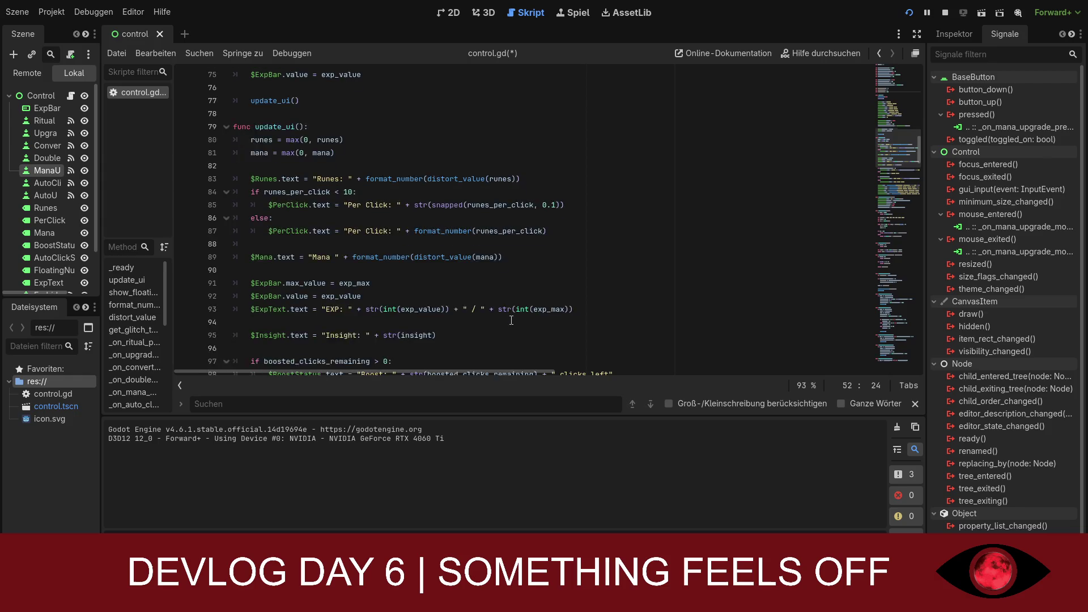
scroll(510, 320, "down", 4)
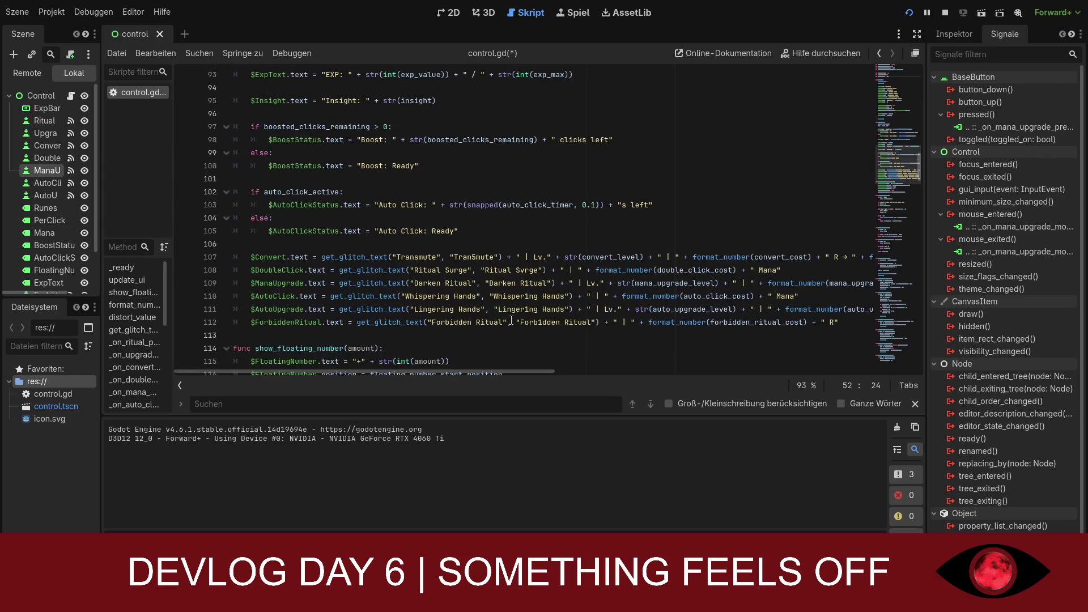
scroll(511, 321, "up", 9)
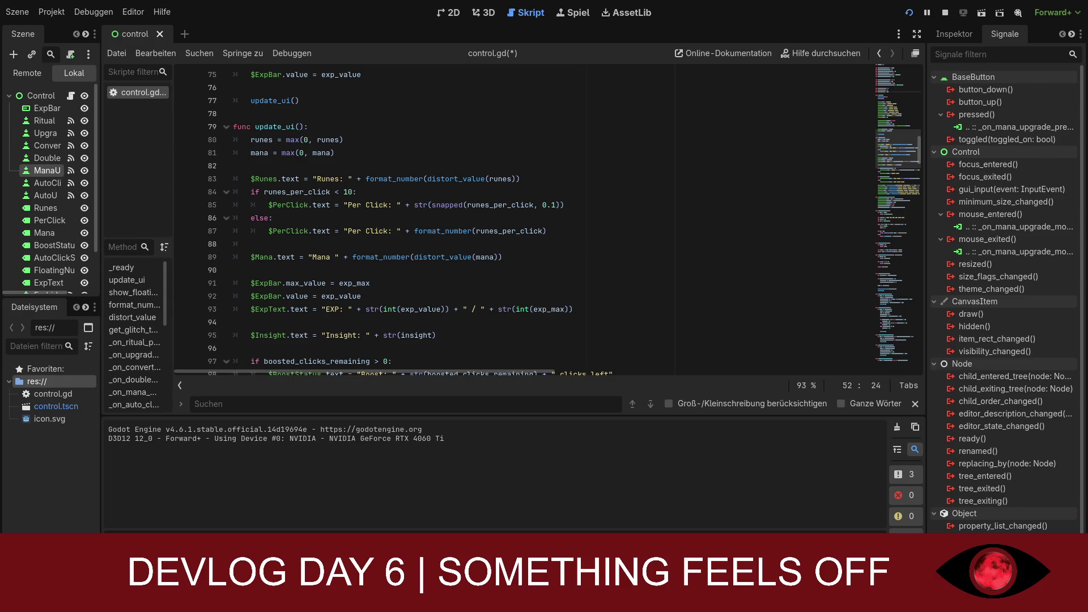
scroll(562, 219, "down", 1)
scroll(562, 219, "up", 1)
Step: Change line 89's Mana label to format_number(distorted_mana) and remove the extra closing parenthesis
left_click(380, 257)
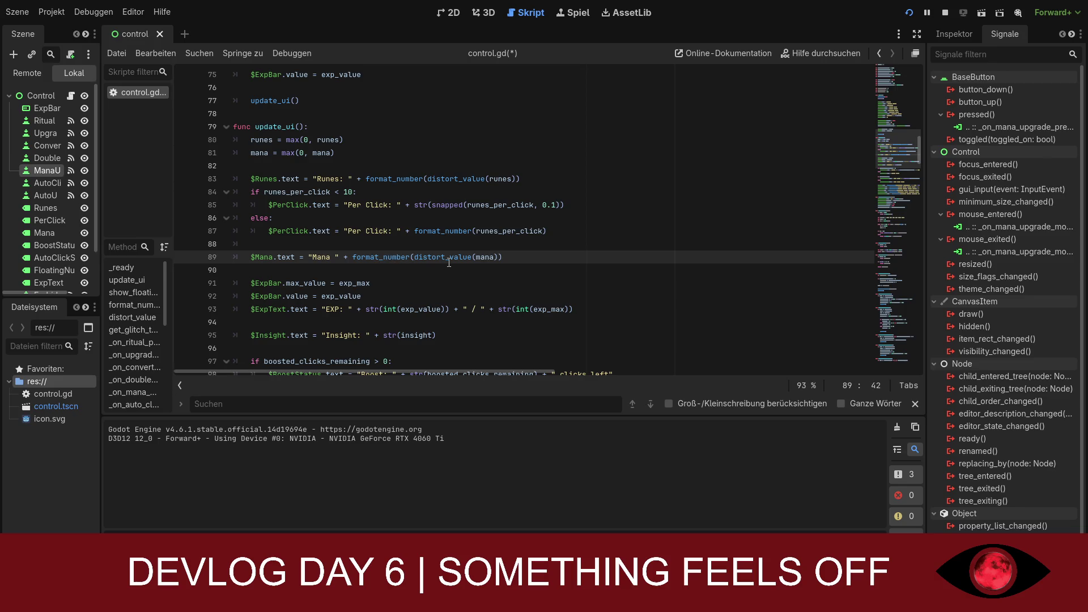
key("Delete")
key("Delete")
key("Delete")
key("Delete")
key("Delete")
key("Delete")
key("Delete")
key("Delete")
key("Delete")
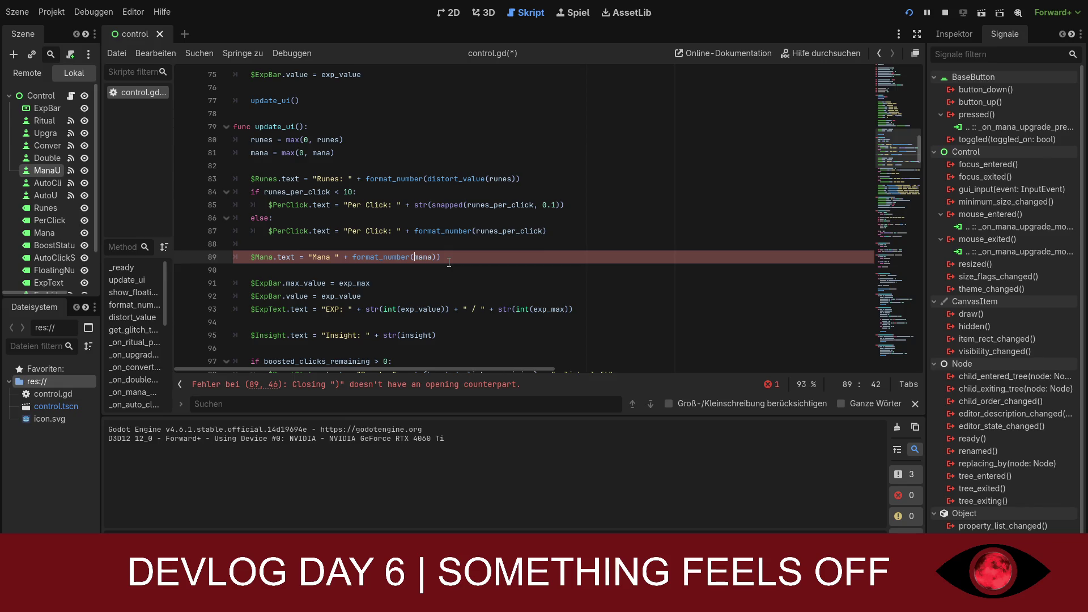
type("di")
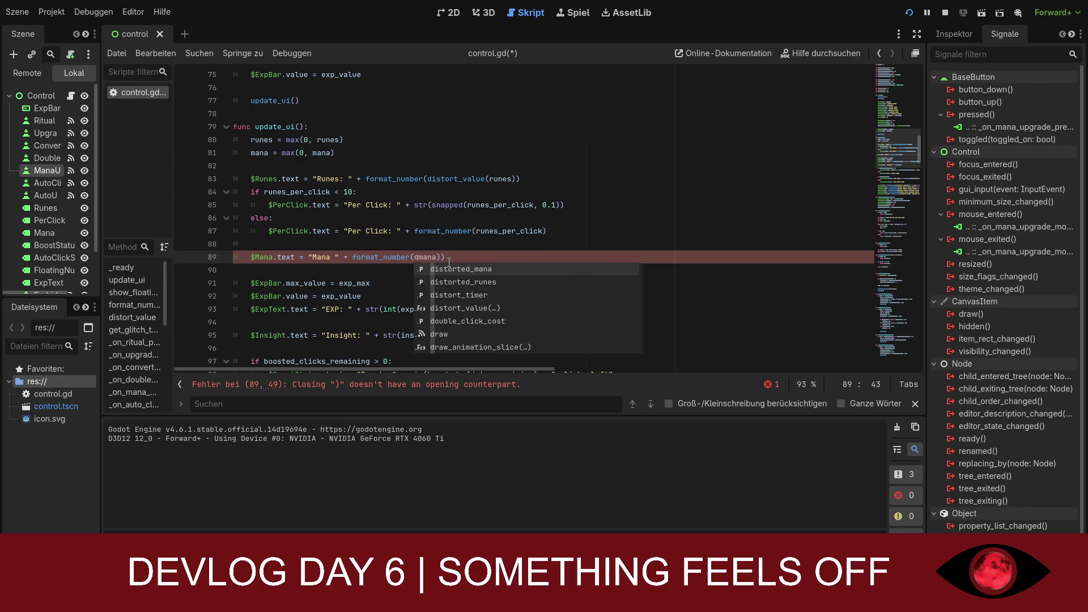
type("stort")
key("Return")
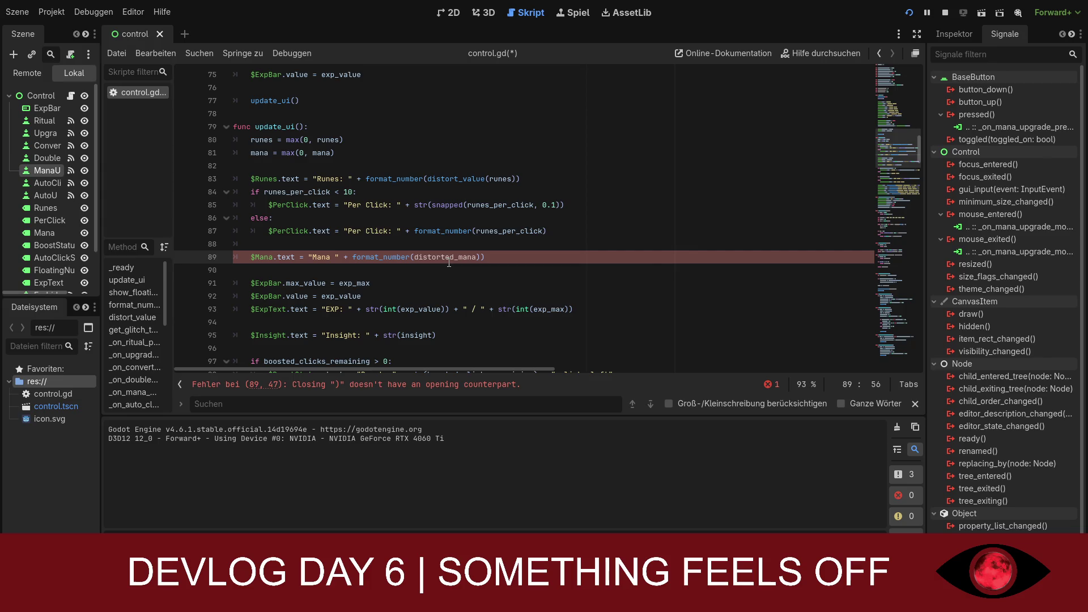
left_click(447, 267)
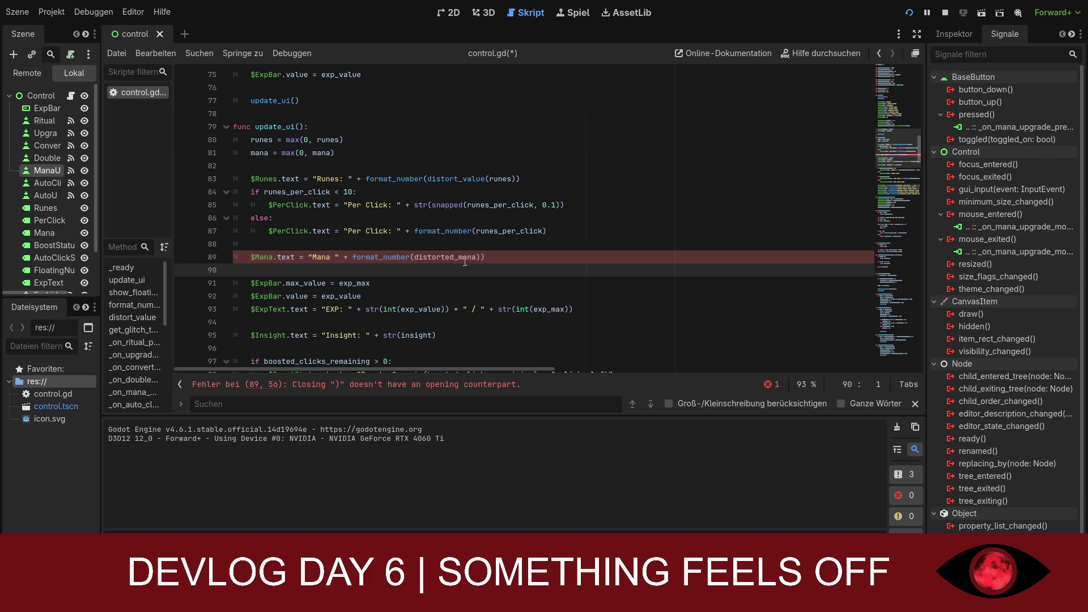
left_click(466, 258)
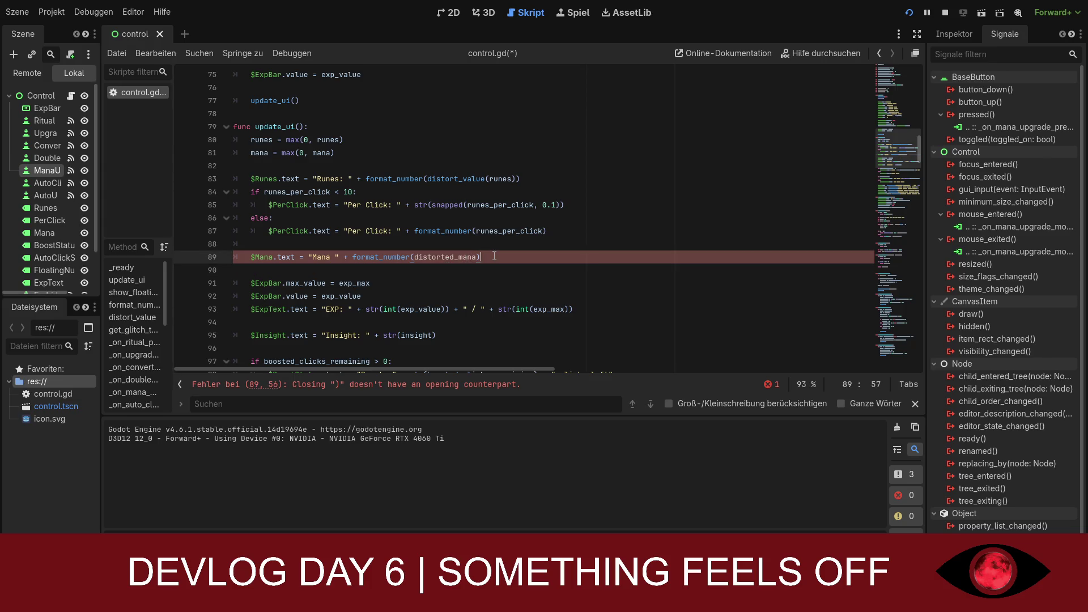
key("BackSpace")
left_click(470, 270)
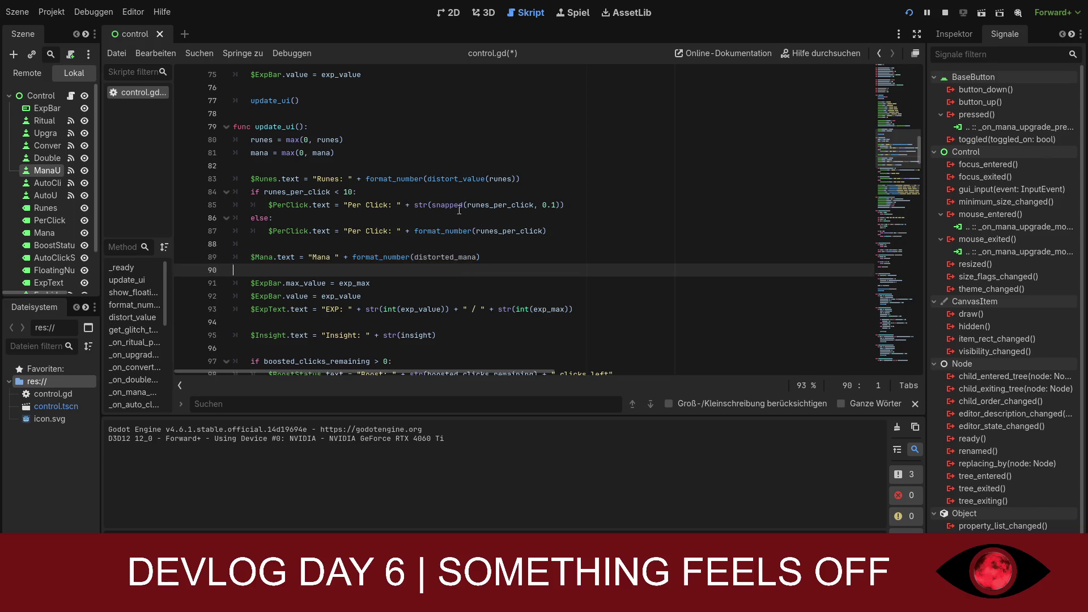
Step: Edit line 83 so the Runes label reads format_number(distorted_runes) without the extra parenthesis
left_click(486, 179)
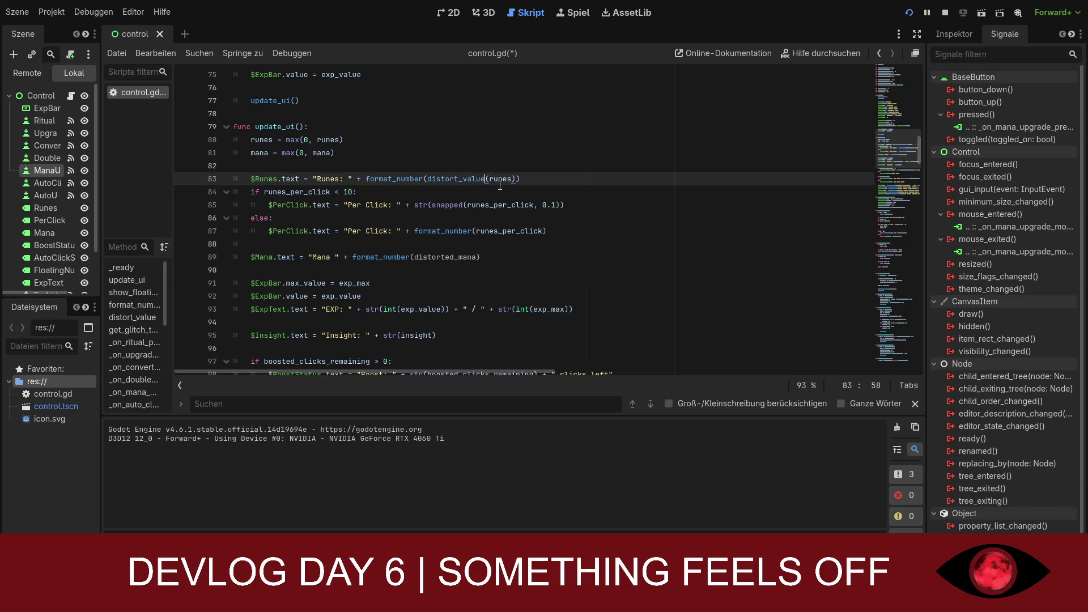
key("Delete")
key("BackSpace")
key("BackSpace")
key("BackSpace")
key("End")
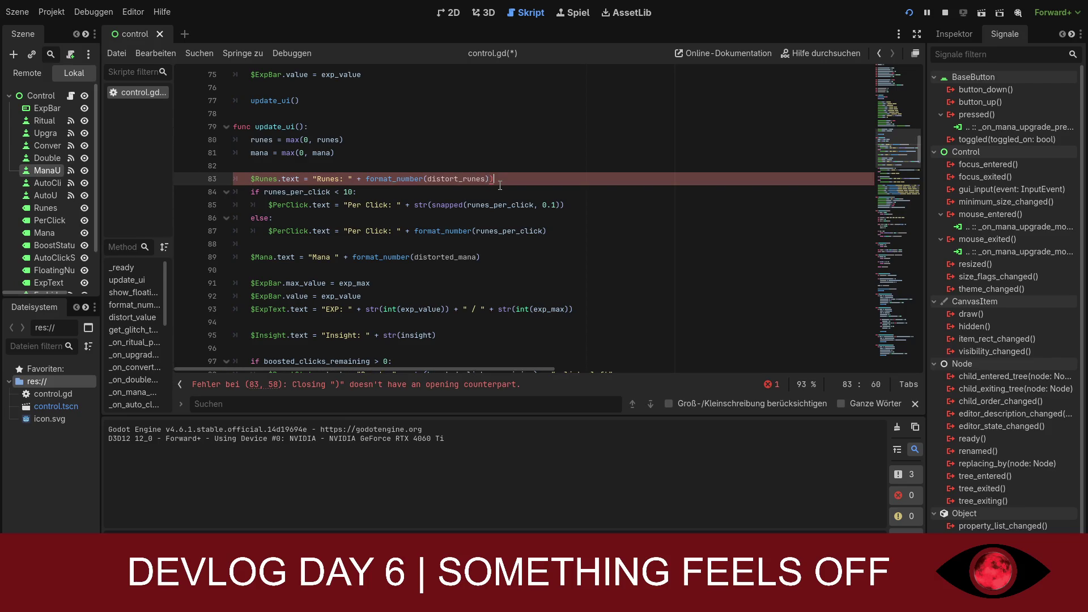
key("BackSpace")
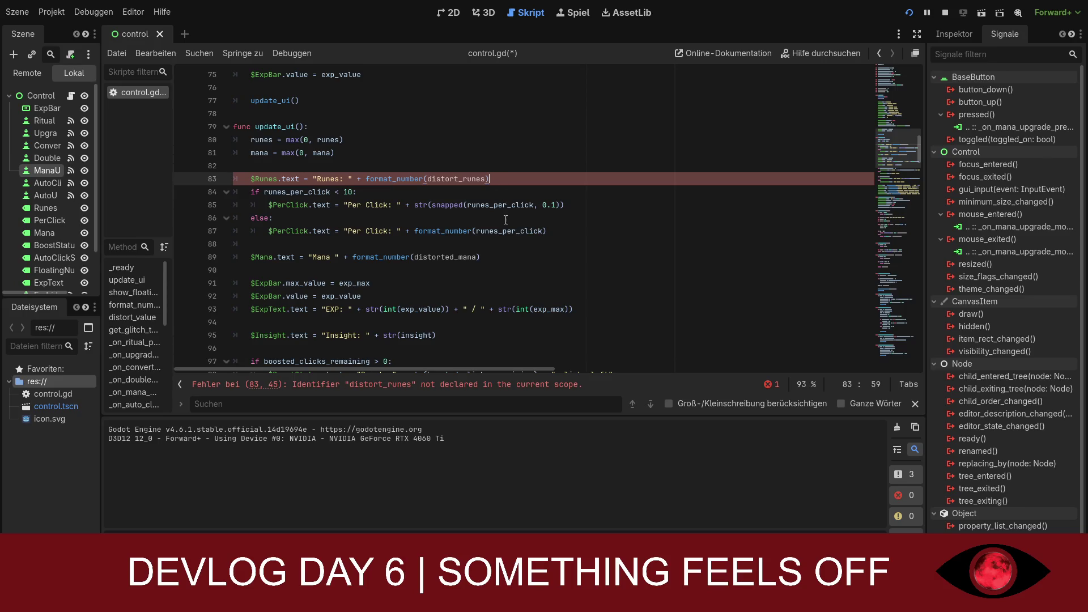
left_click(506, 219)
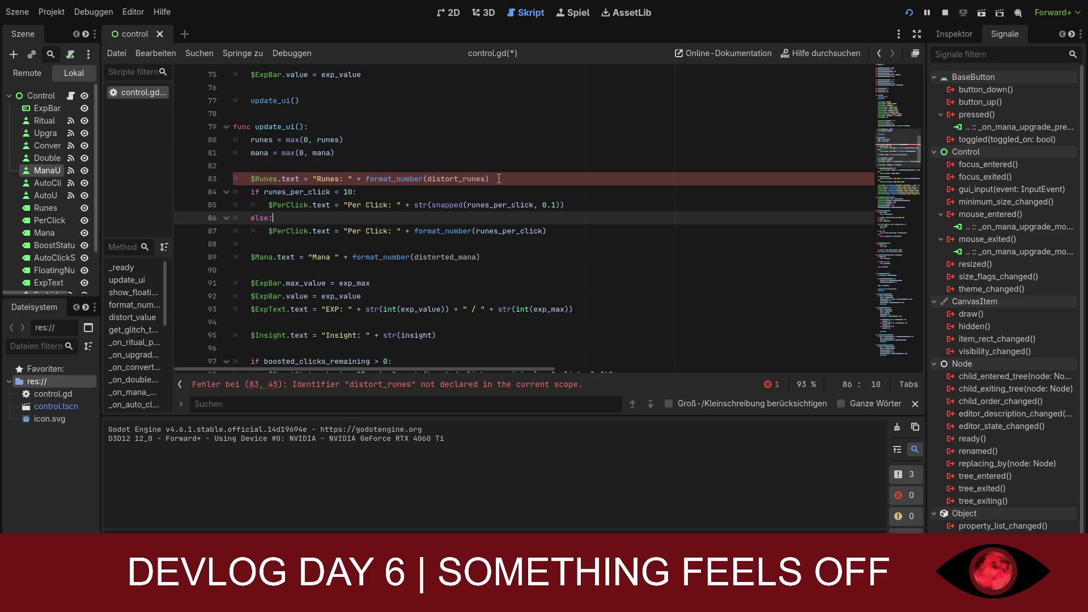
left_click(459, 179)
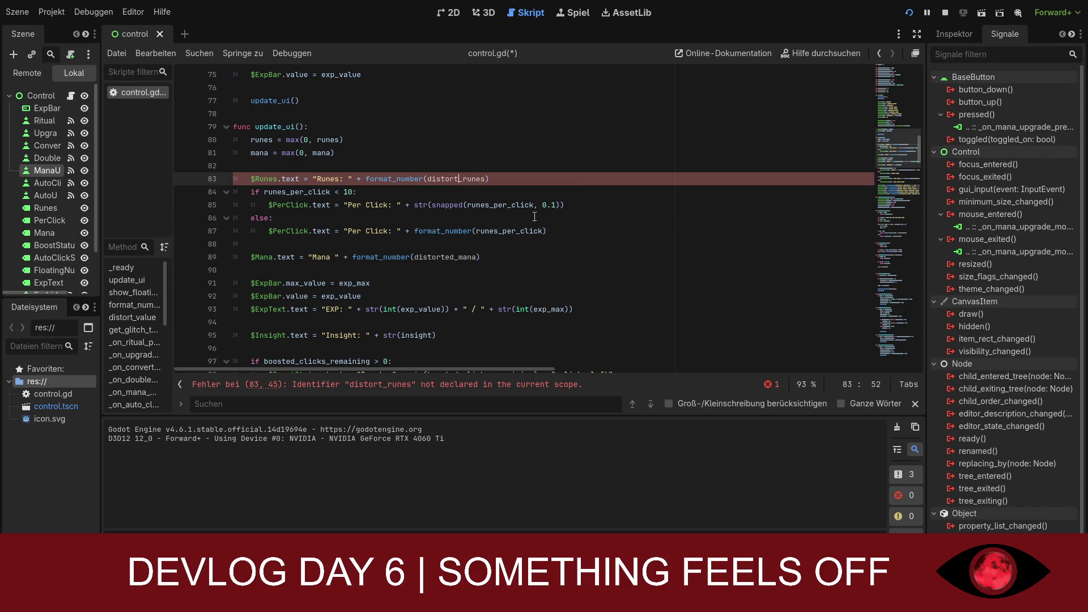
type("ed")
left_click(532, 179)
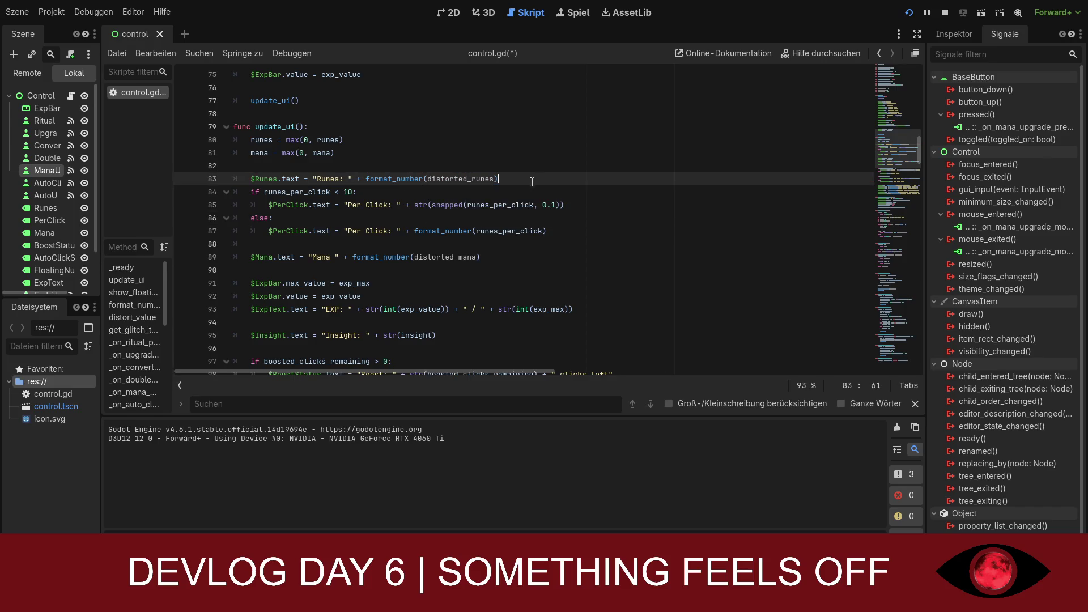
left_click(525, 193)
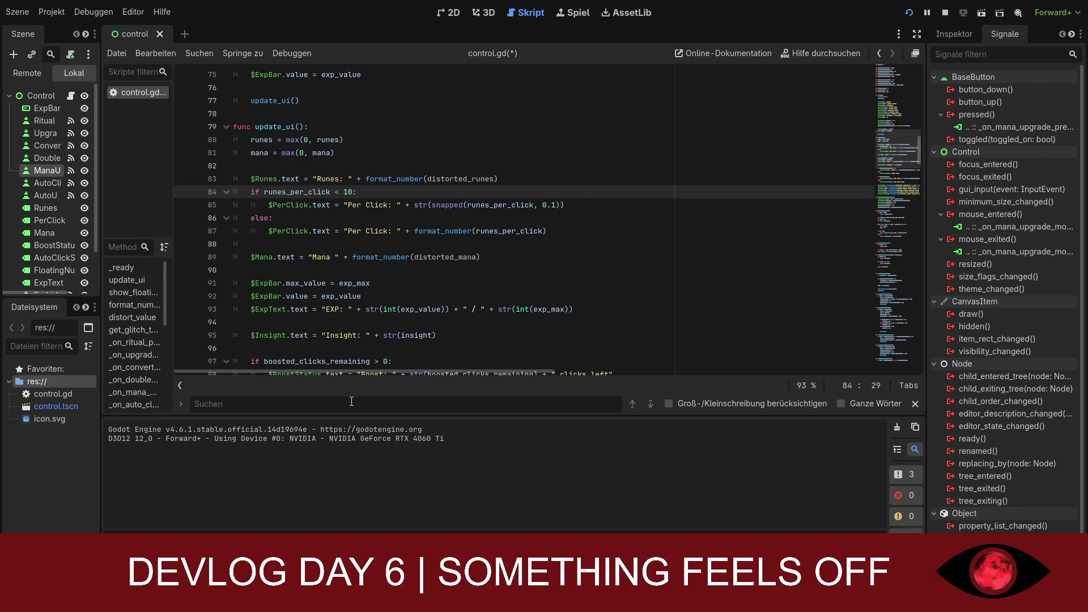
Step: Find 'func dis', delete the distort_value function and its leftover empty line, then save
type("func")
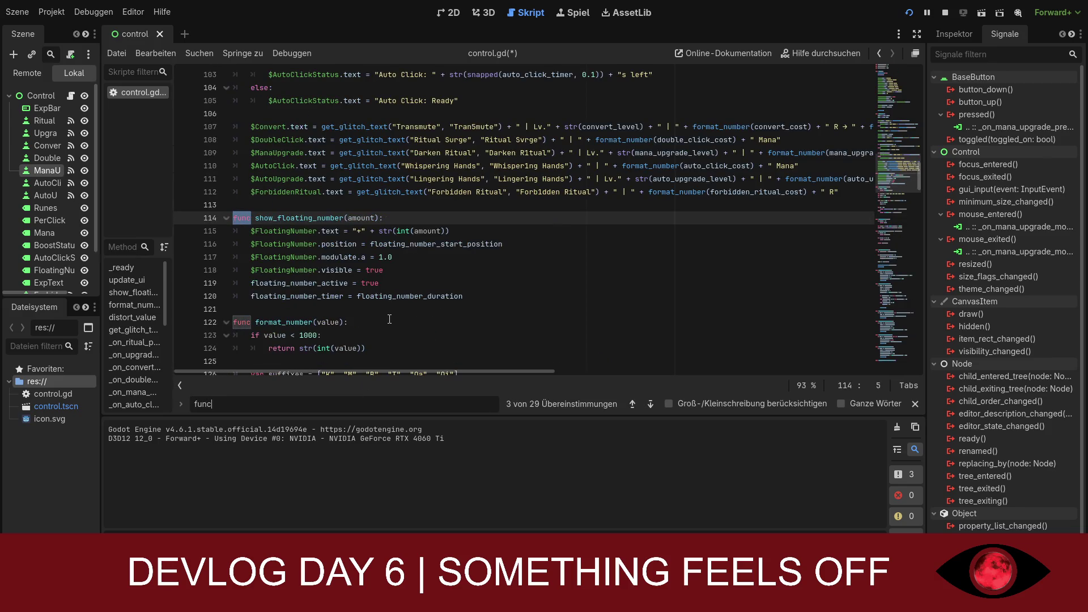
type(" dis")
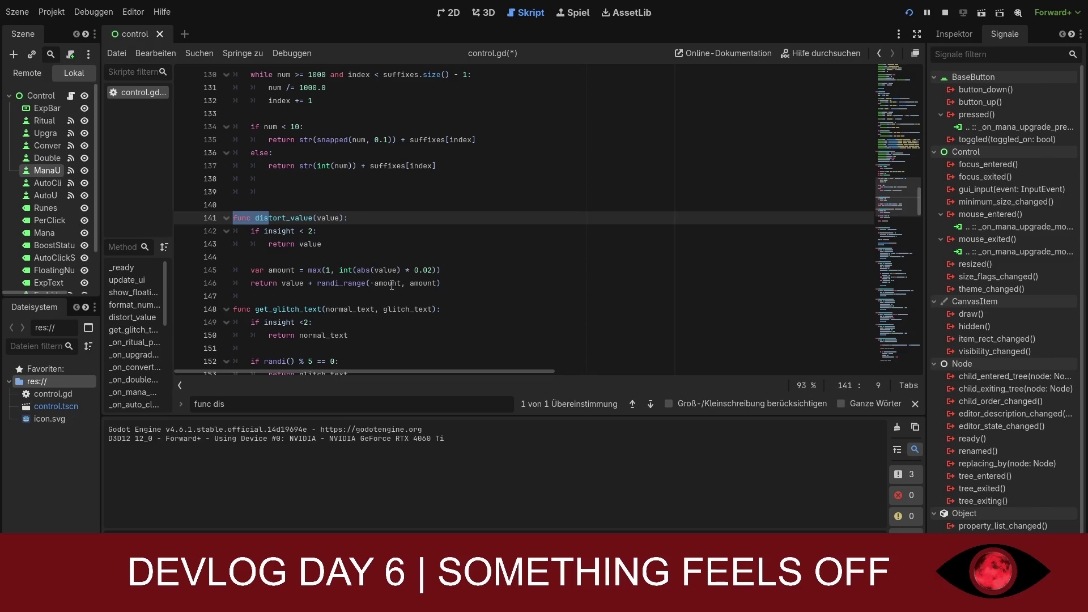
mouse_move(440, 282)
left_mouse_down()
mouse_move(249, 269)
mouse_move(233, 217)
left_mouse_up()
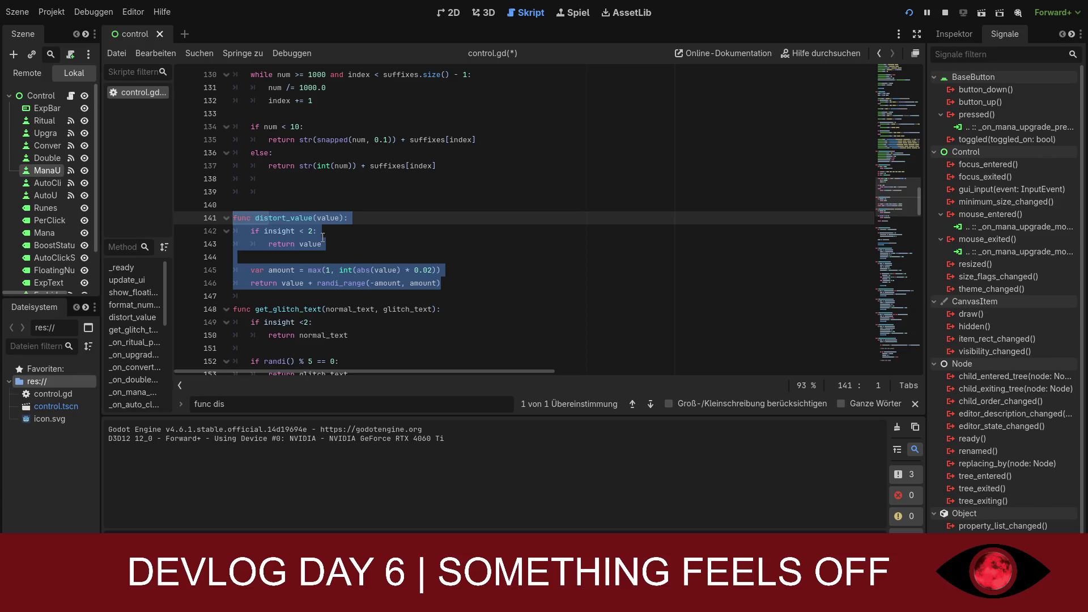
key("Delete")
key("BackSpace")
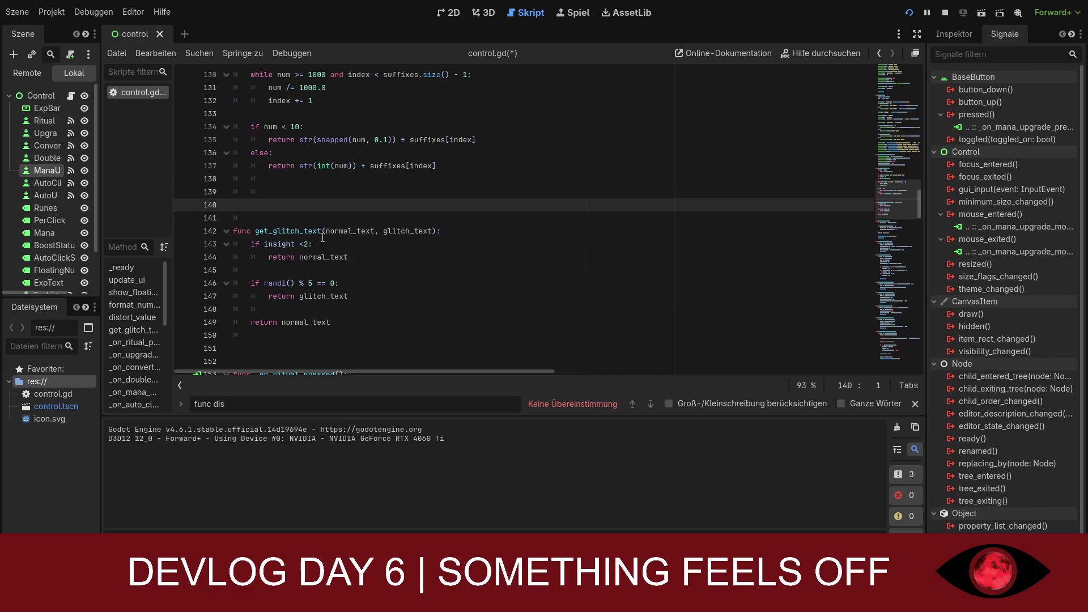
key("ctrl+s")
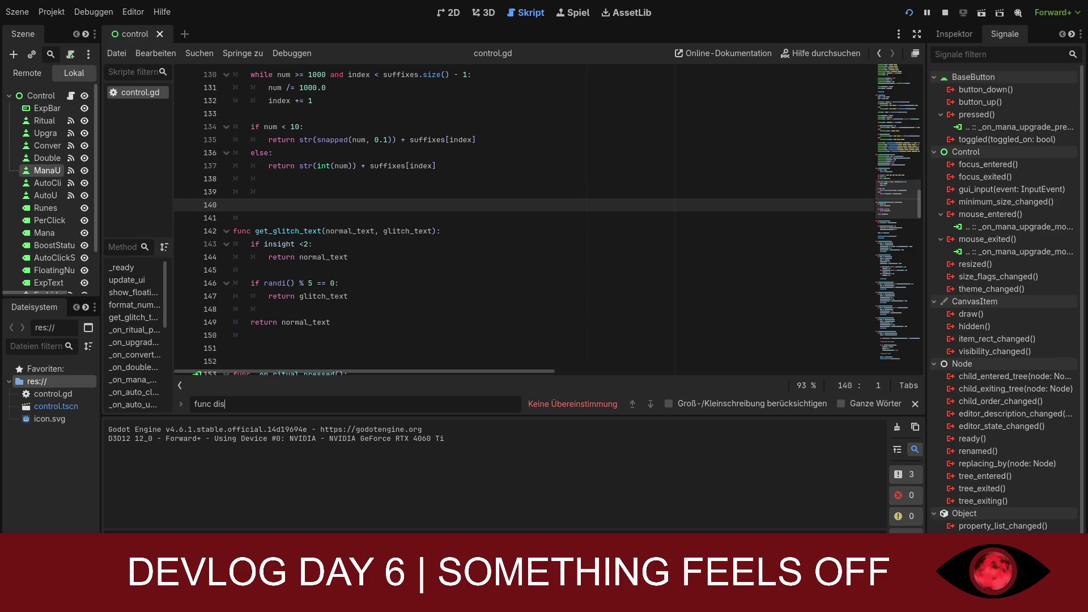
Step: Clear the search text to start a new search
key("BackSpace")
key("BackSpace")
key("BackSpace")
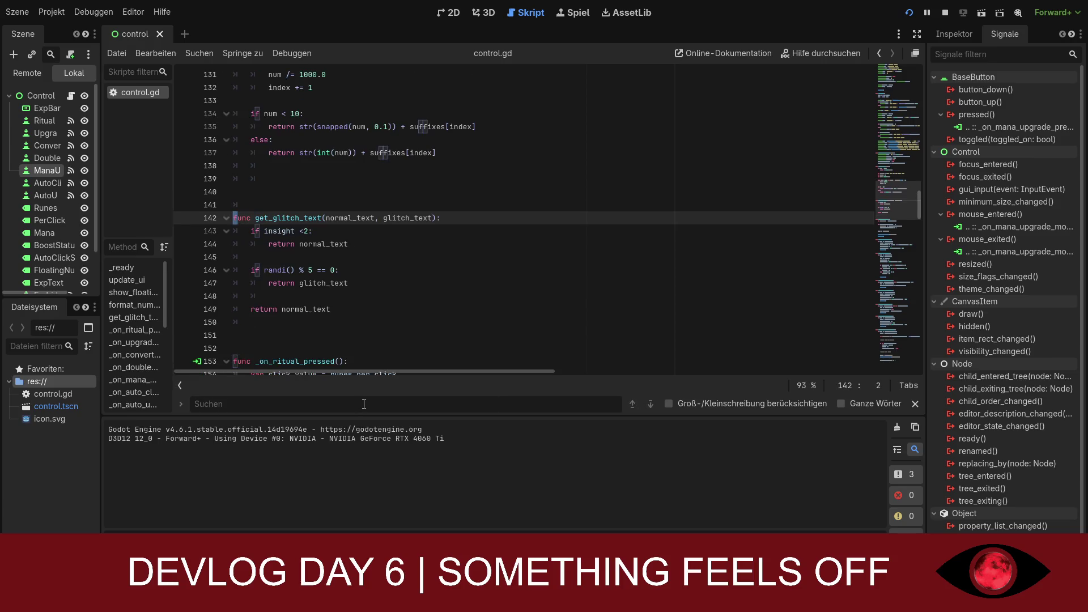
Step: Find 'var dis' and copy the distorted_runes, distorted_mana and distort_timer declarations on lines 50–52
type("var")
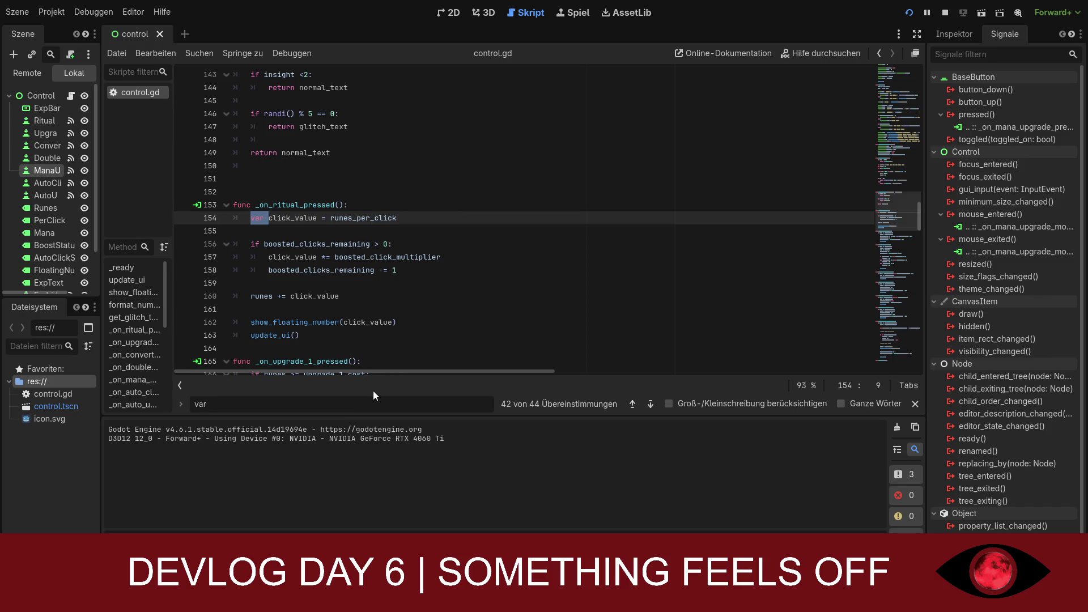
type(" dis")
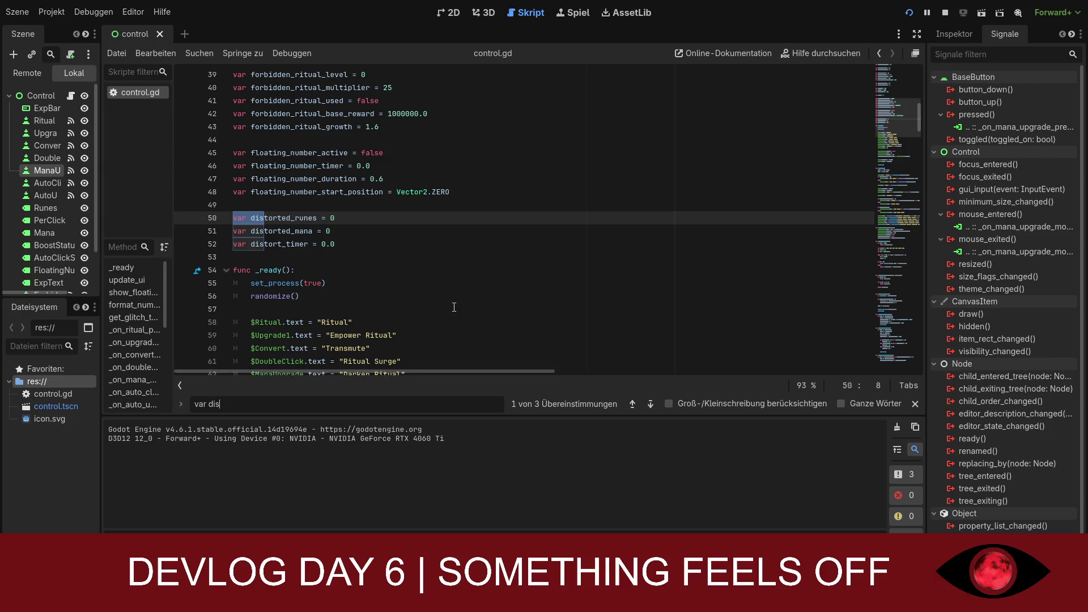
left_click(632, 404)
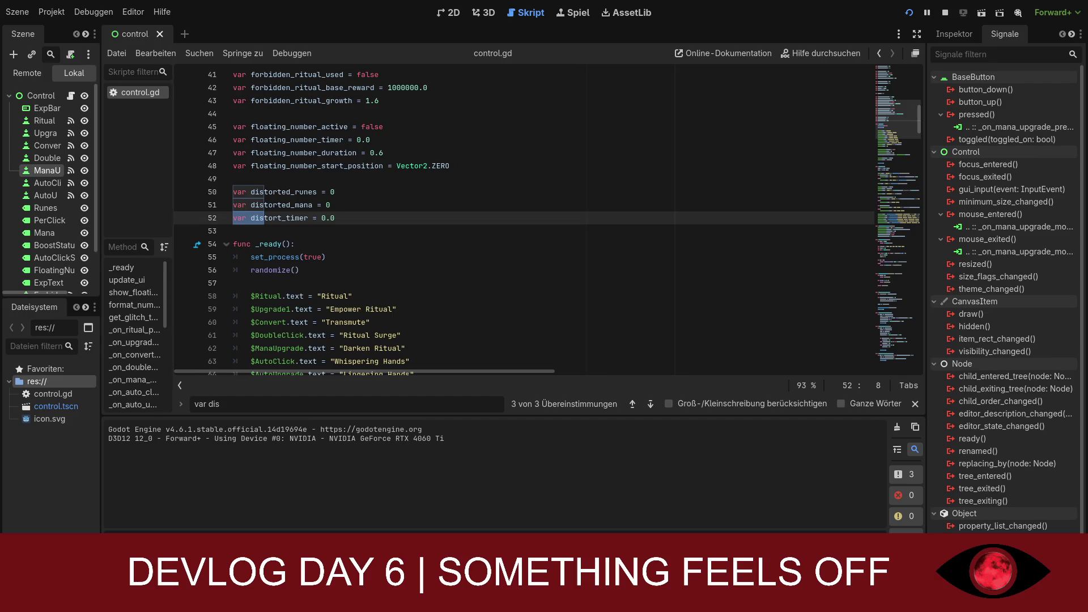
scroll(547, 219, "up", 1)
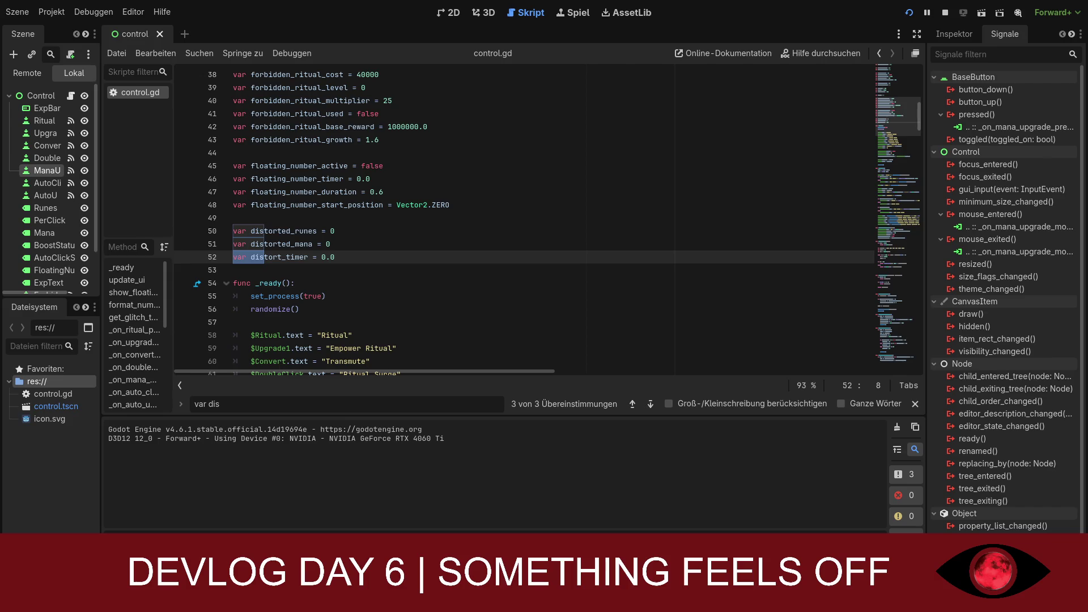
left_click_drag(334, 256, 234, 229)
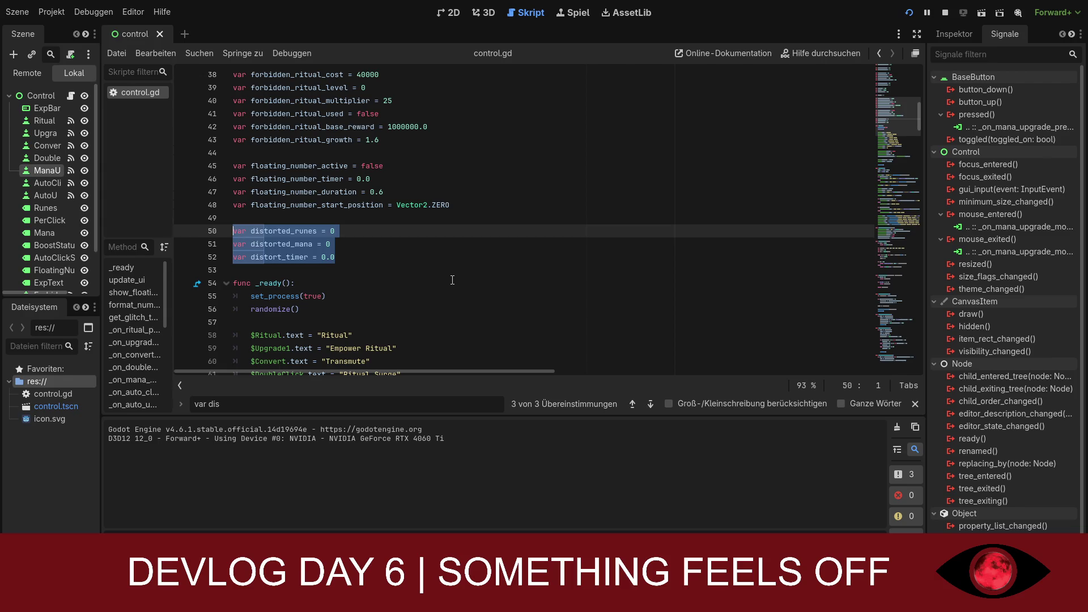
scroll(452, 279, "up", 5)
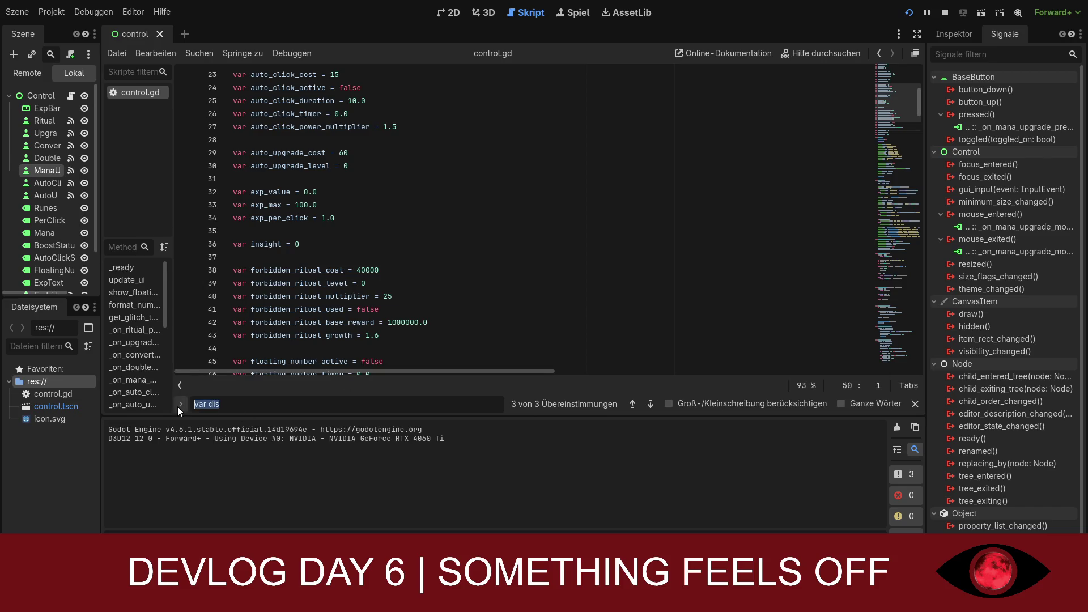
Step: Search for 'ready' and paste the three distortion declarations after randomize() in _ready
triple_click(235, 412)
type("ready")
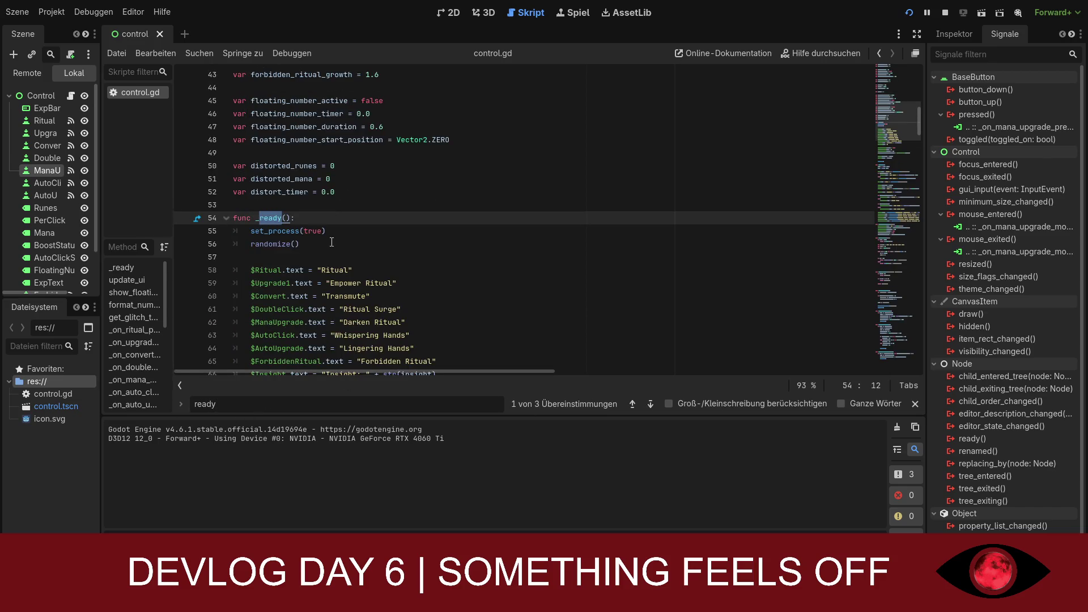
left_click(332, 244)
key("Return")
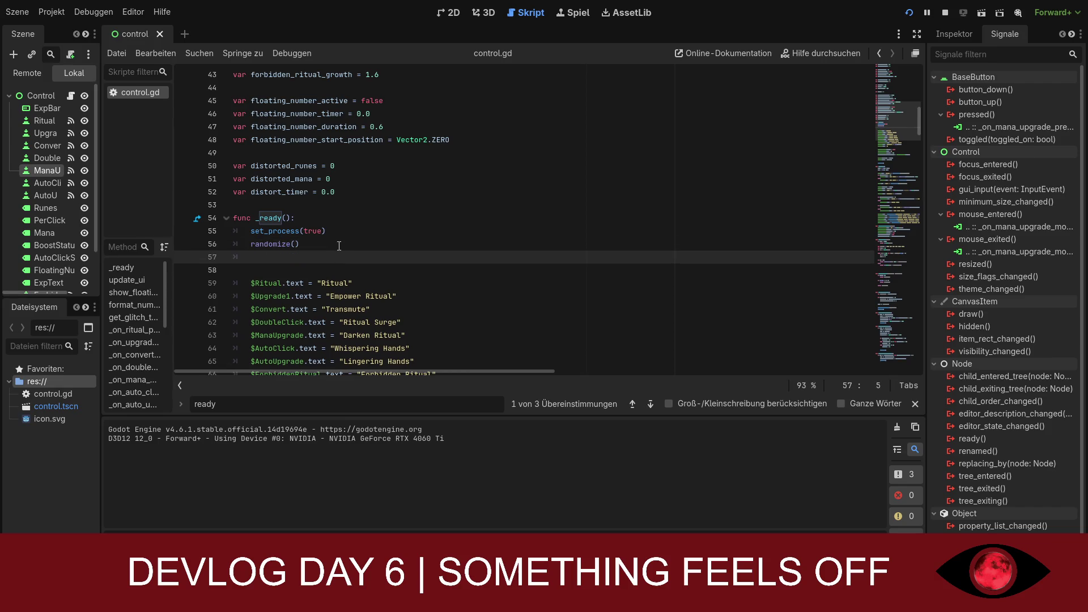
type("var distorted_runes = 0 var distorted_mana = 0 var distort_timer = 0.0")
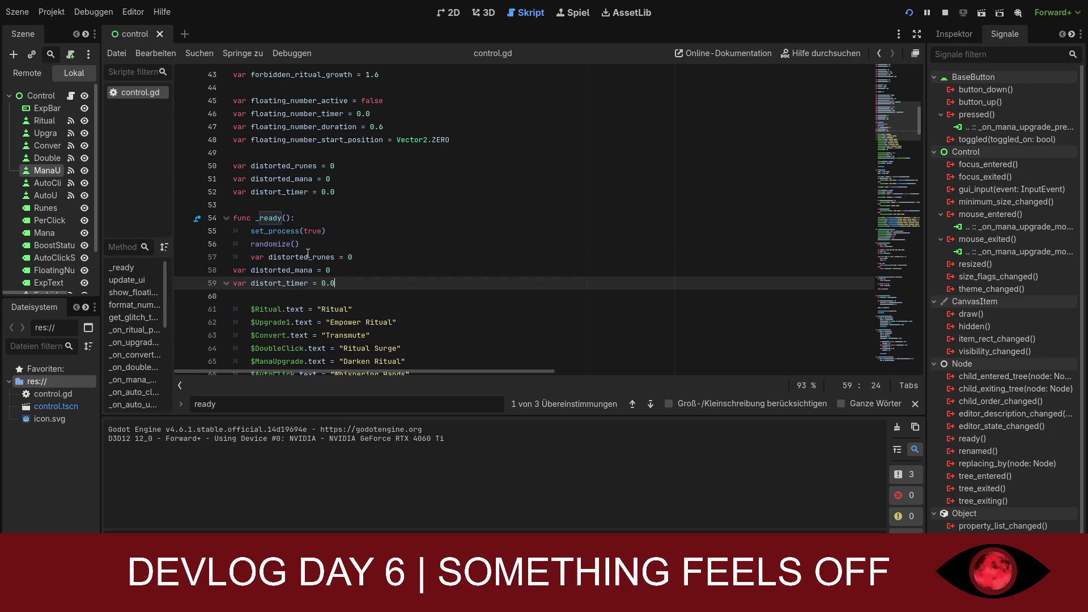
Step: Strip 'var' from the three pasted lines and indent them inside _ready
left_click(307, 253)
key("Home")
key("Delete")
key("Delete")
key("Delete")
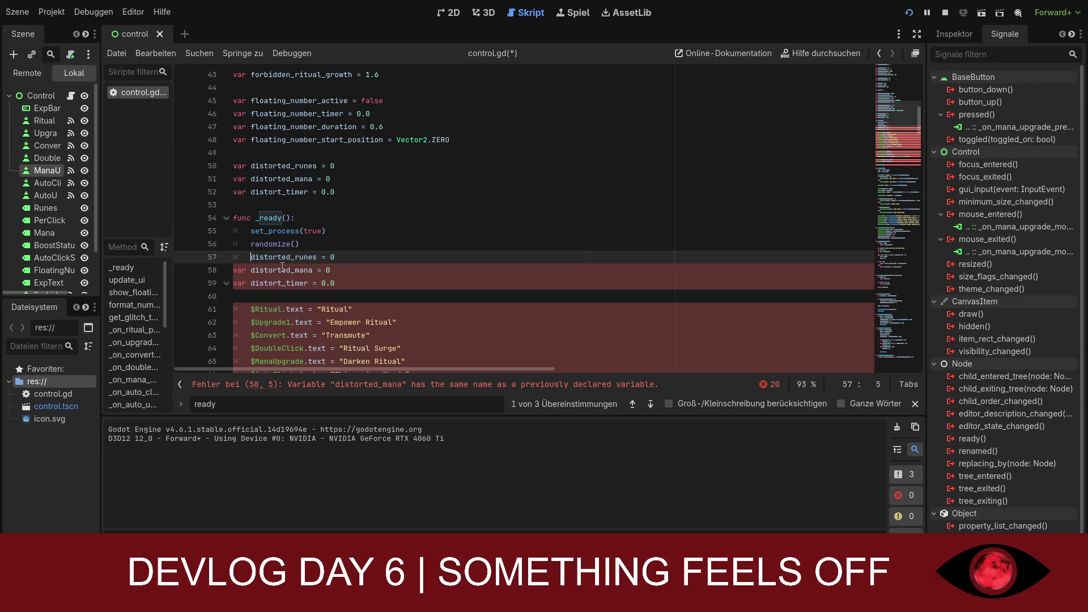
key("Down")
key("BackSpace")
key("BackSpace")
key("BackSpace")
key("Tab")
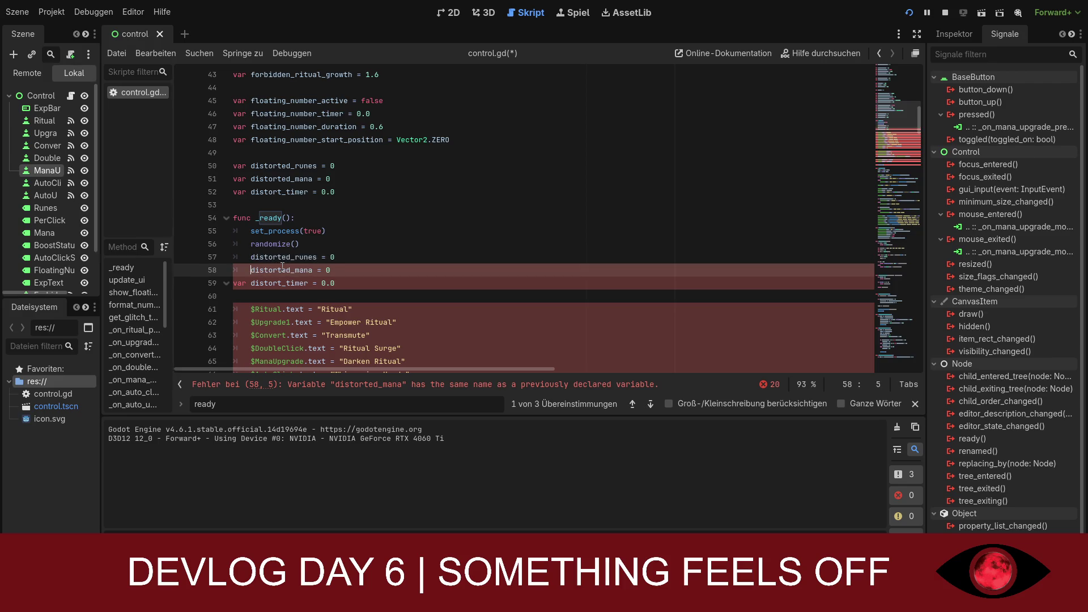
key("Down")
key("BackSpace")
key("BackSpace")
key("BackSpace")
key("Tab")
key("Right")
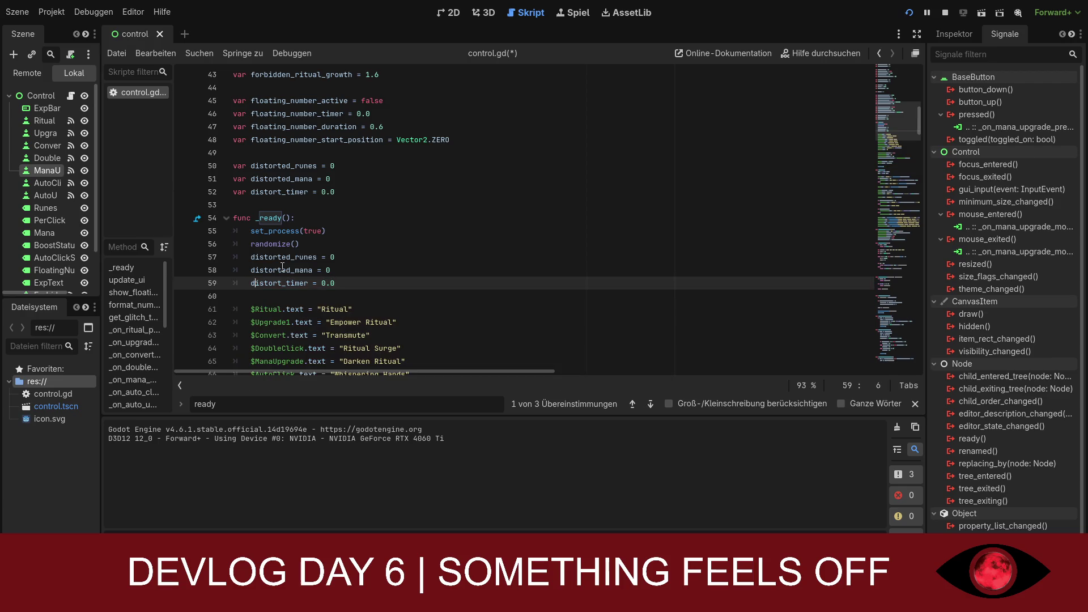
key("Right")
key("Right")
key("Right")
key("Up")
key("Up")
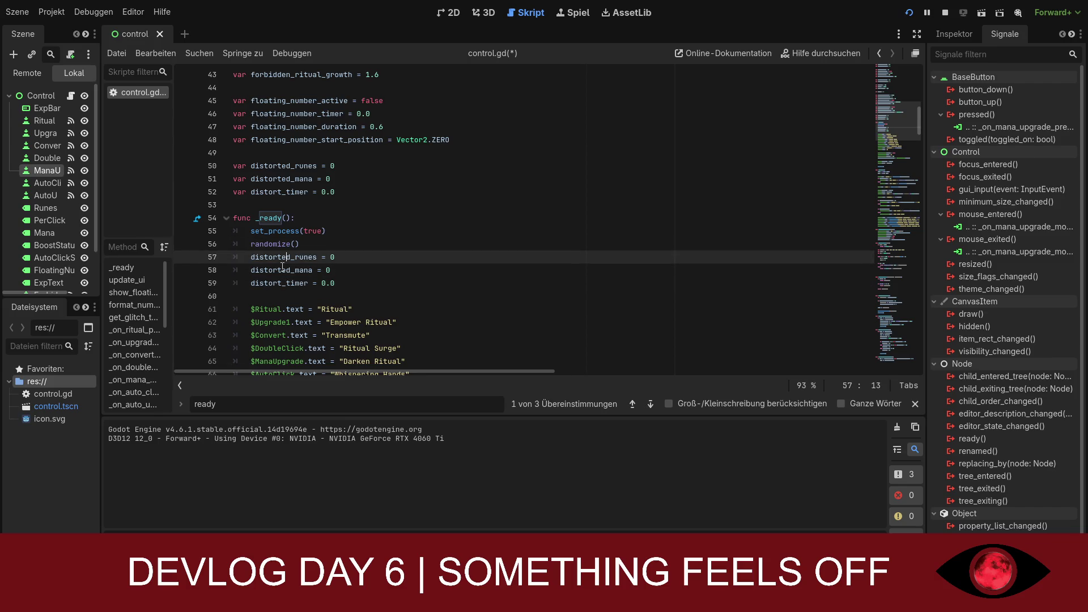
key("Down")
key("Left")
key("Left")
key("Left")
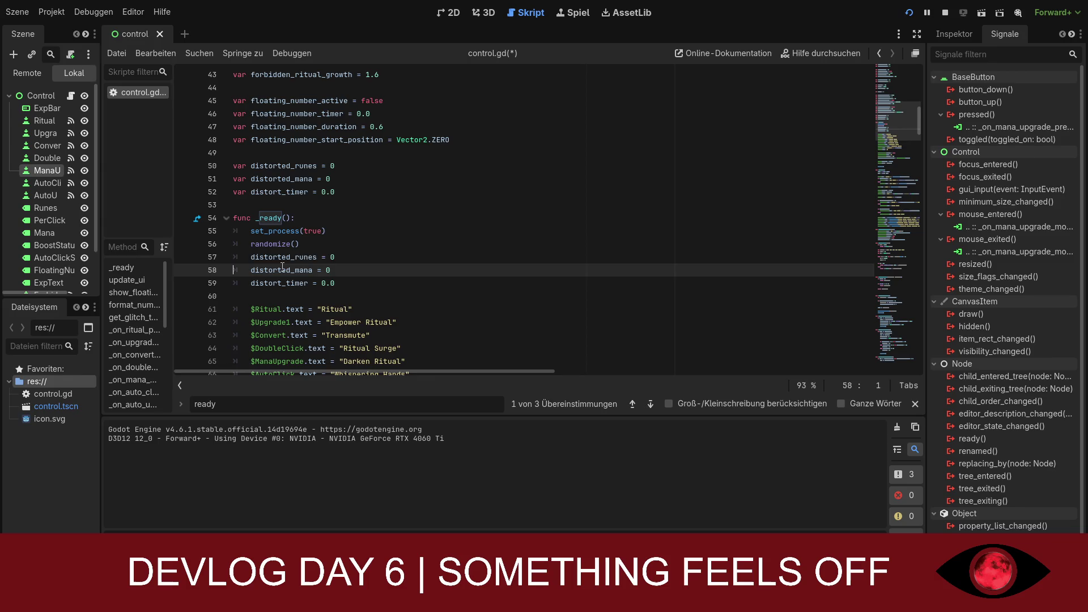
key("Left")
Step: Assign runes, mana and randf_range(1.5, 2.5) to distorted_runes, distorted_mana and distort_timer
type("runes")
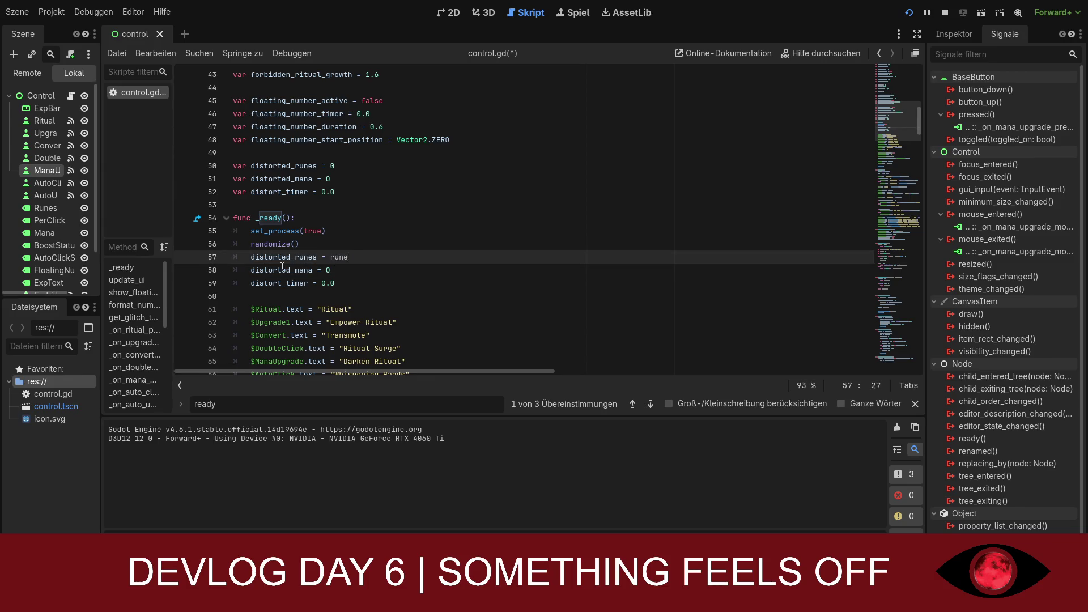
key("Escape")
key("Down")
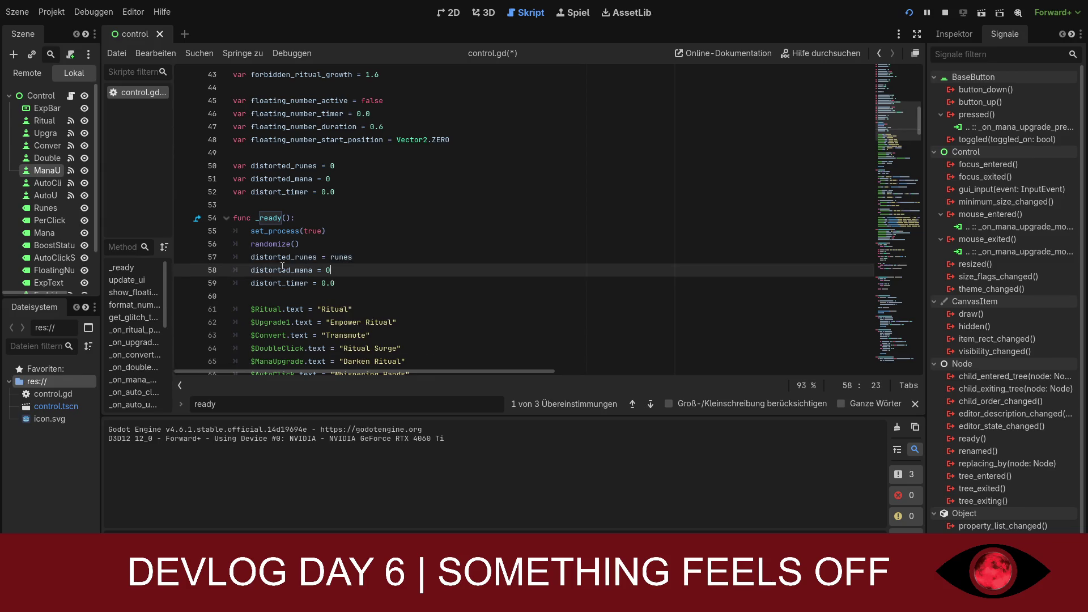
key("BackSpace")
type("mana")
key("Escape")
key("Down")
key("BackSpace")
key("BackSpace")
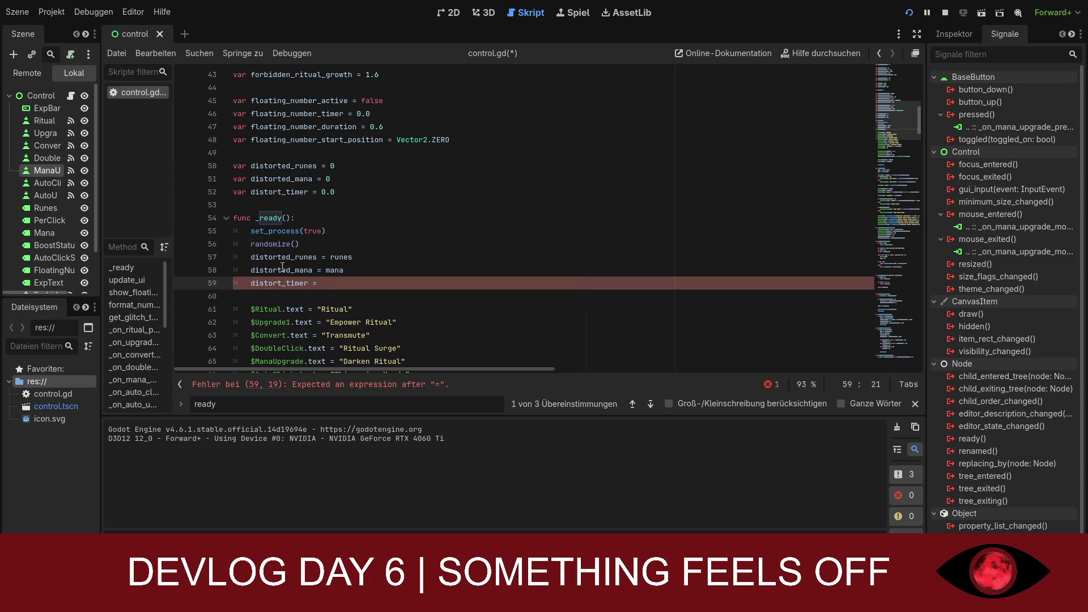
type("randf_range")
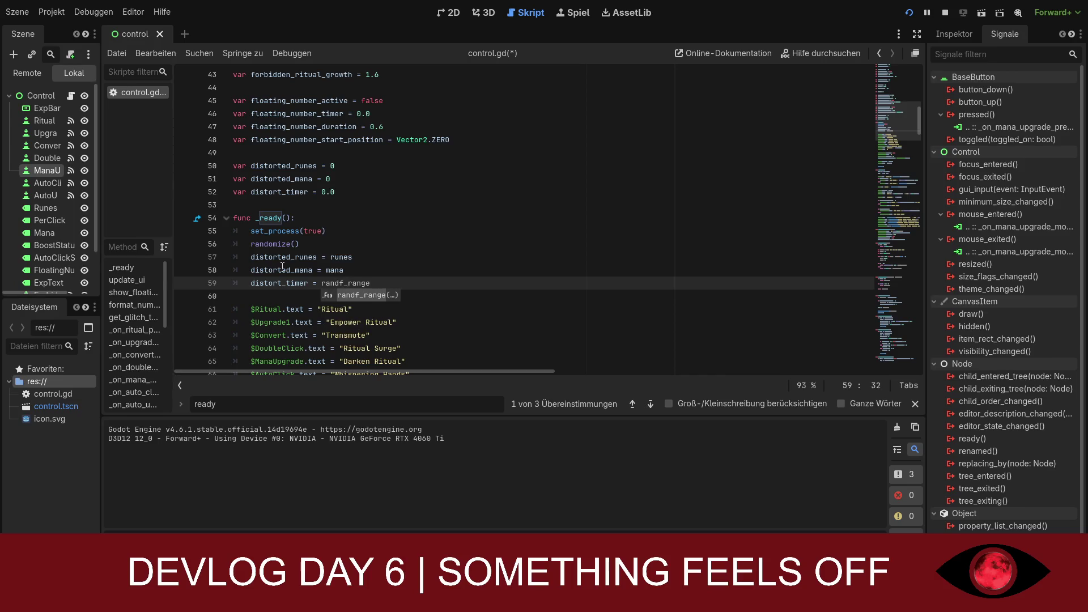
type("(1.5")
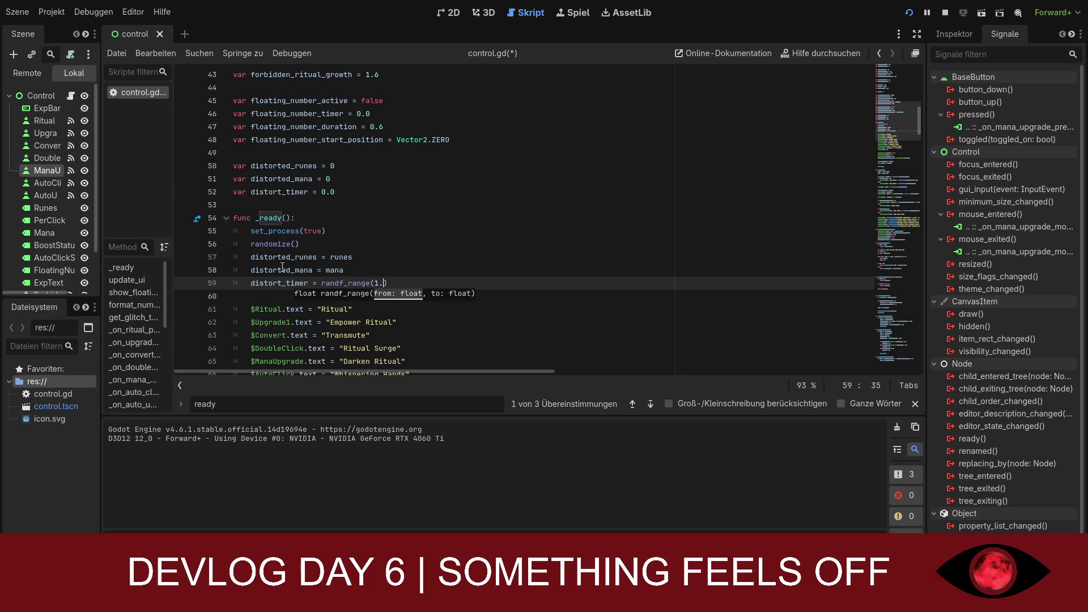
type(",")
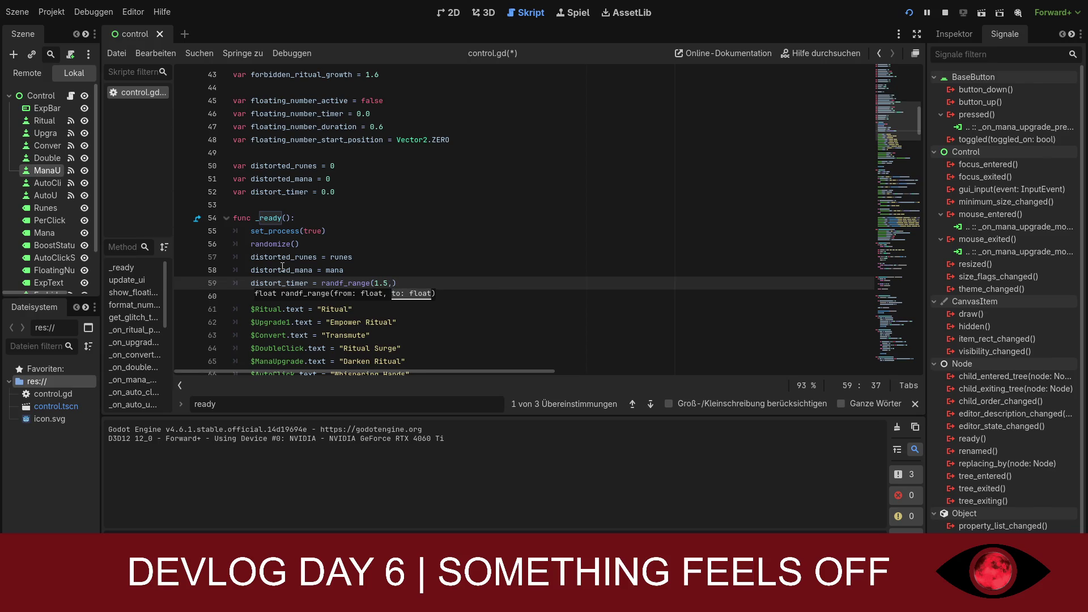
type(" 2.5")
type(")")
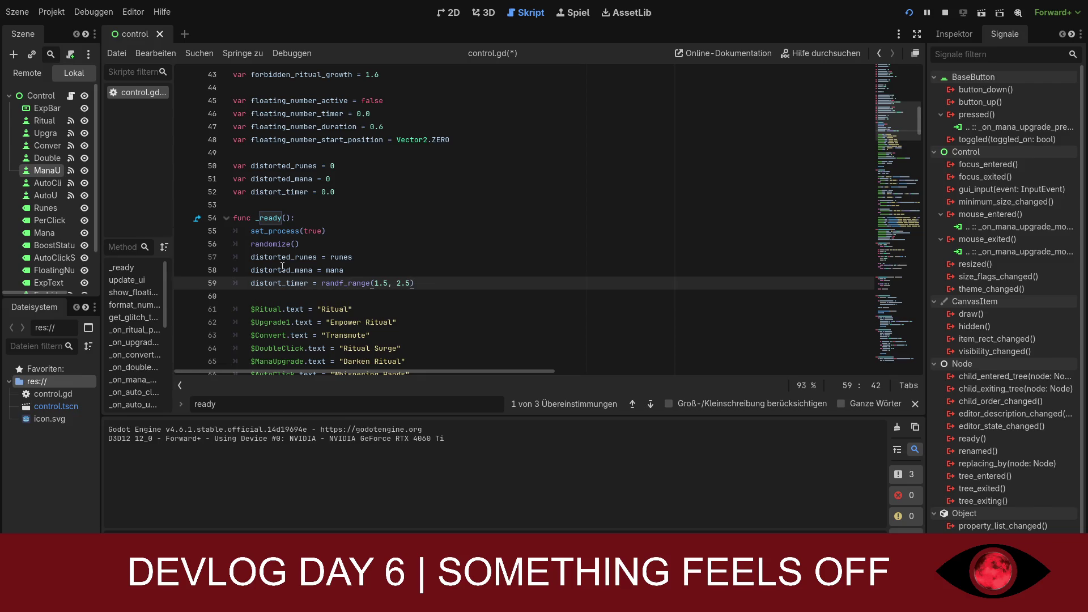
key("Return")
key("Delete")
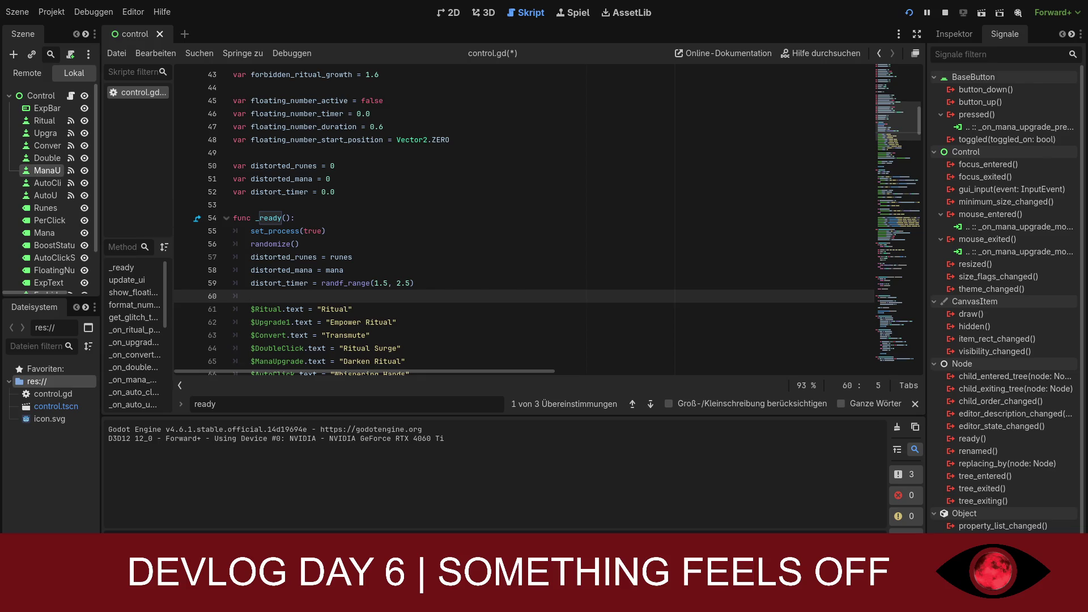
left_click(398, 408)
key("BackSpace")
key("BackSpace")
key("BackSpace")
key("BackSpace")
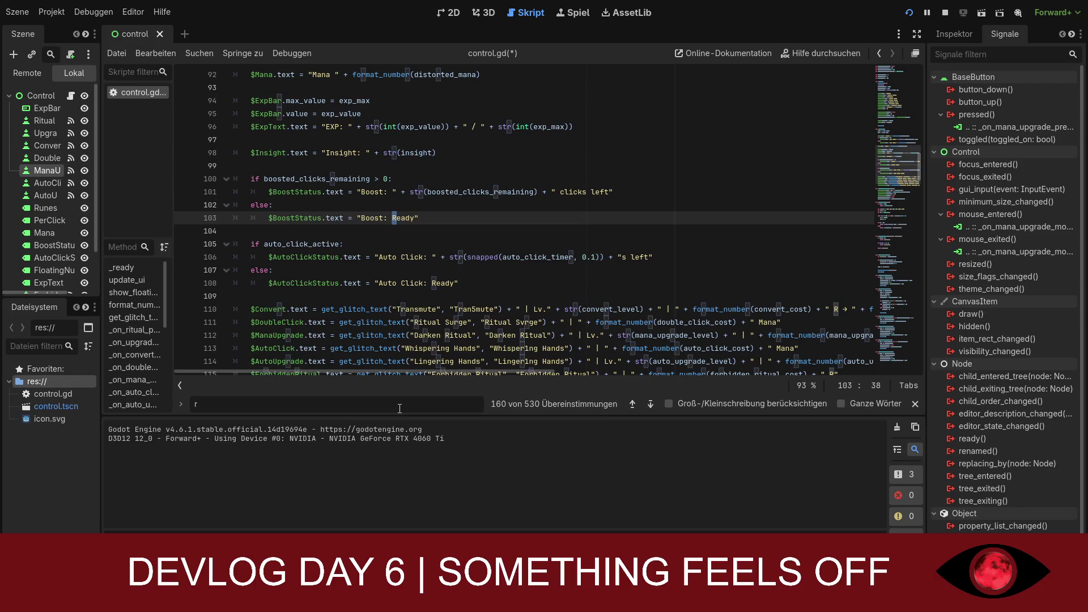
Step: Search 'process' and add update_distortion(delta) as the first line of _process
type("process")
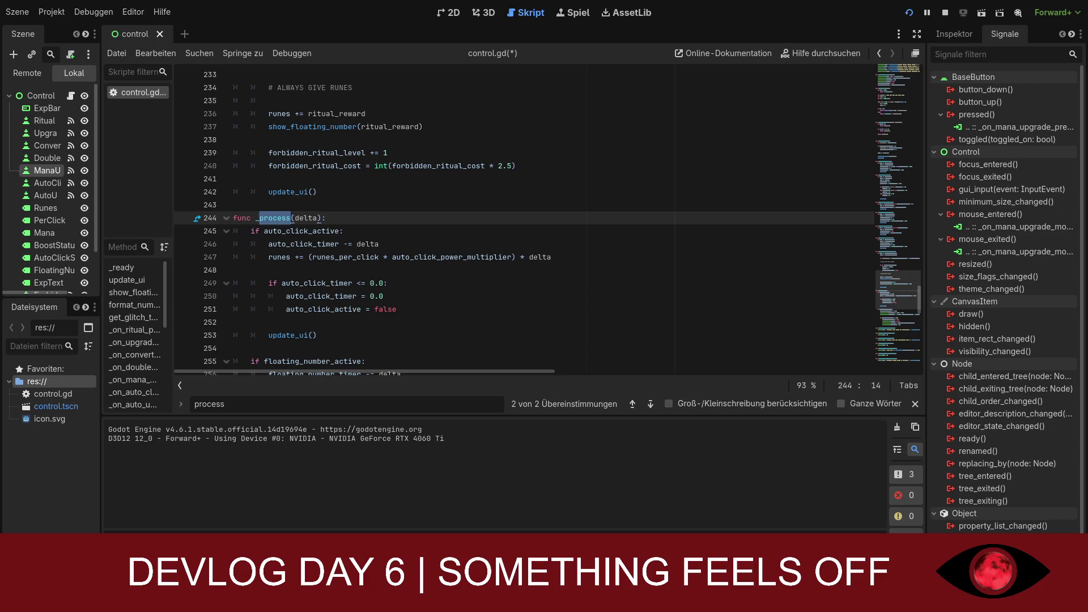
left_click(353, 221)
key("Return")
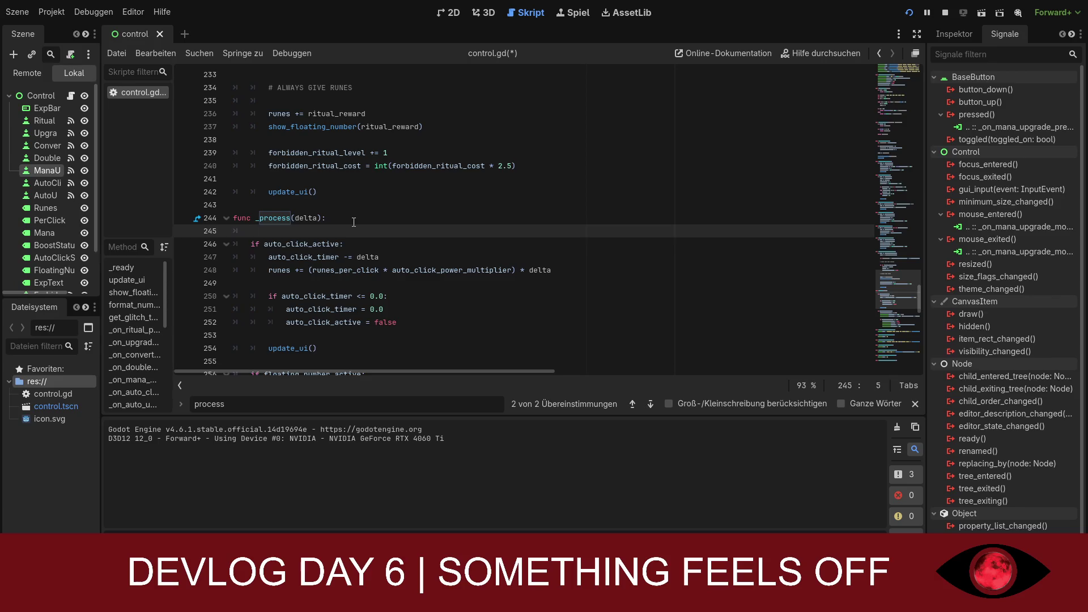
type("update")
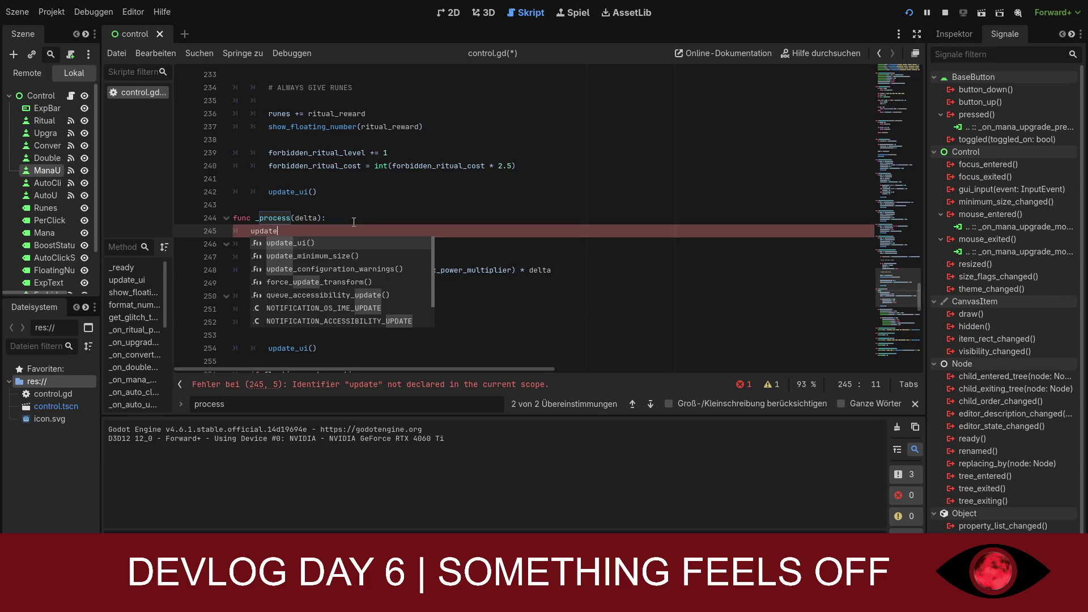
type("_d")
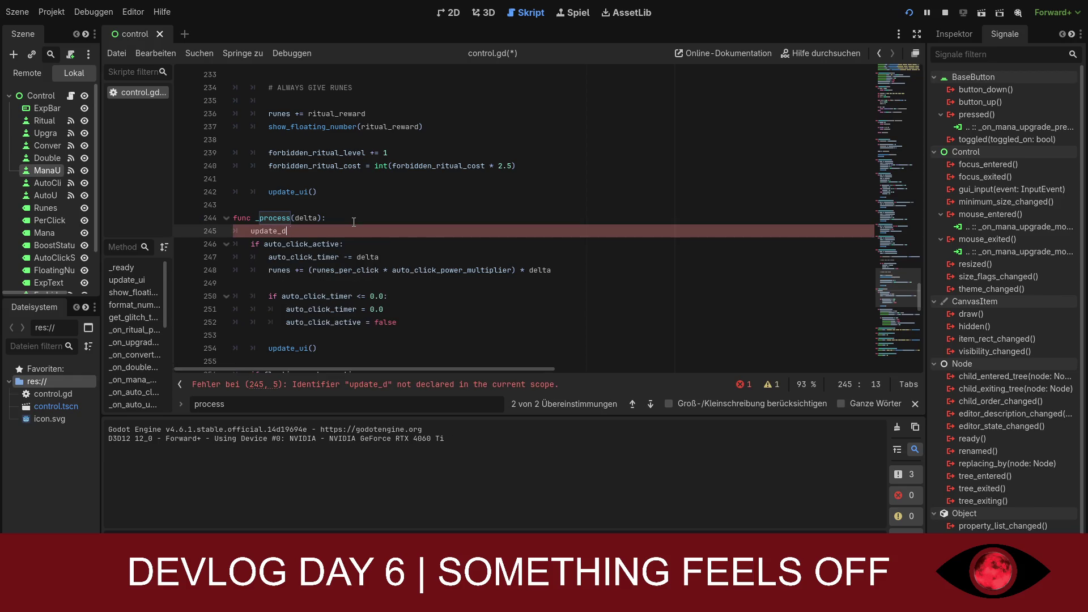
type("isto")
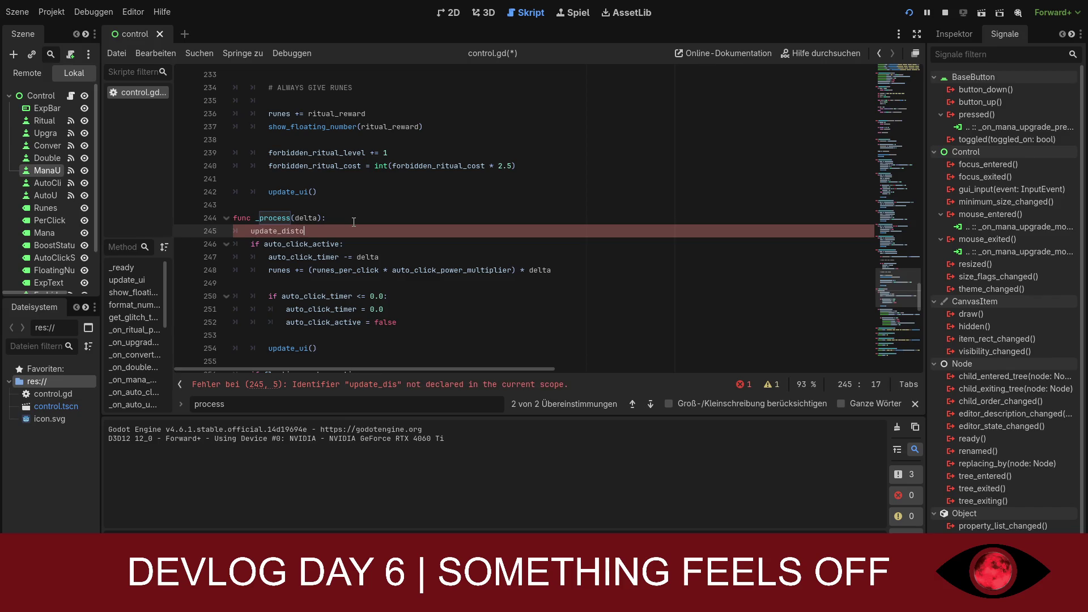
type("r")
type("tion")
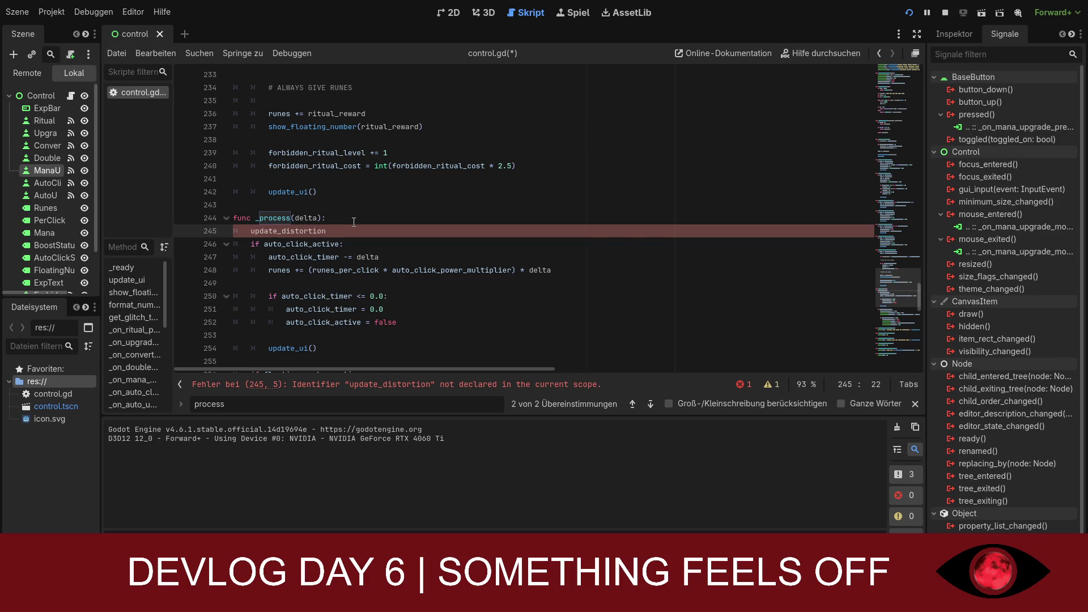
type("(delta")
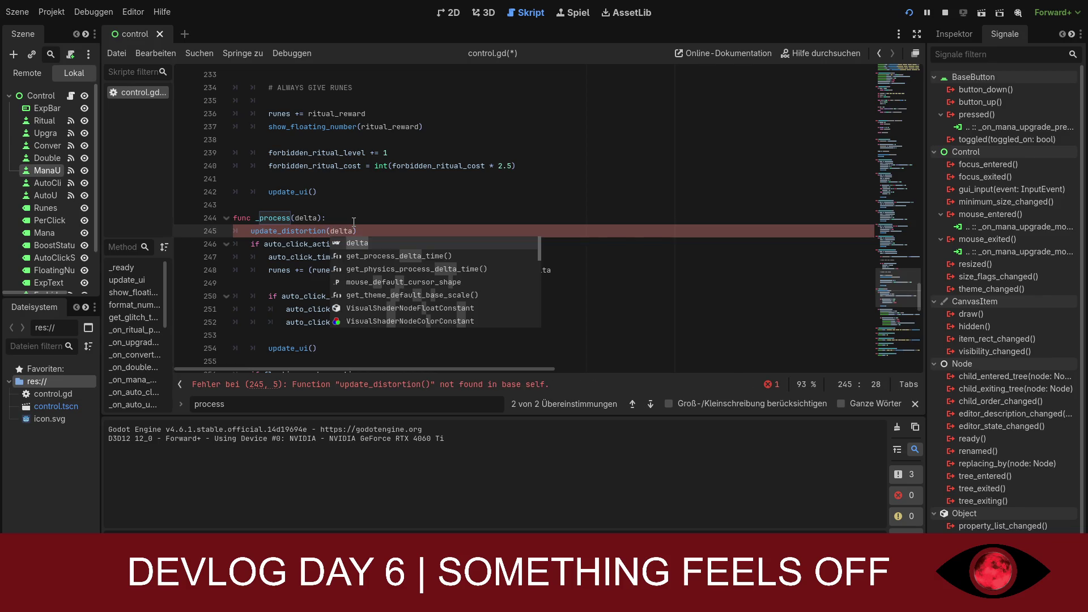
left_click(248, 231)
key("BackSpace")
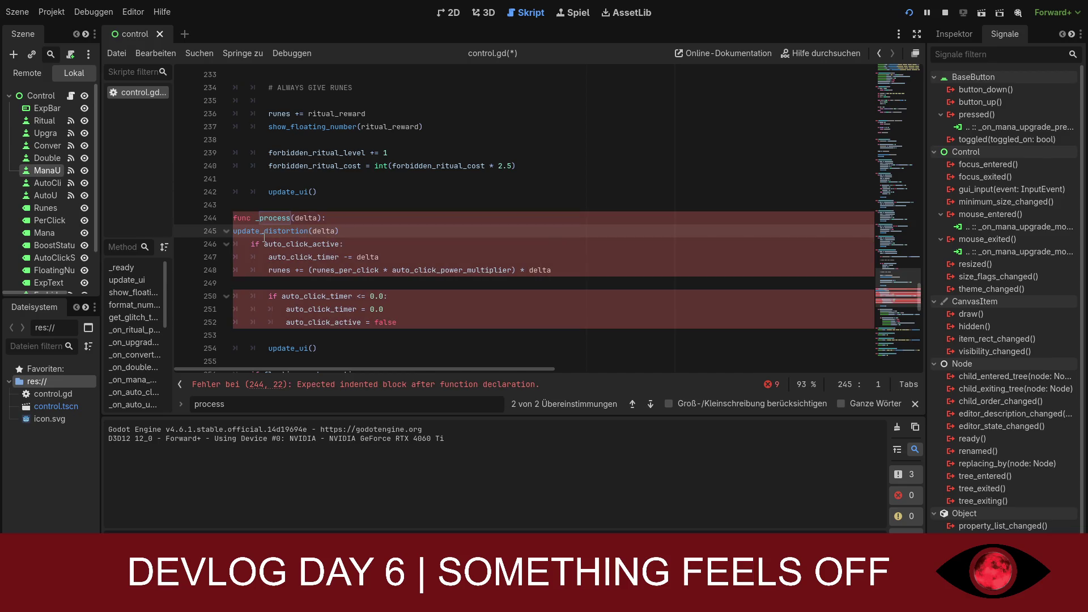
key("Tab")
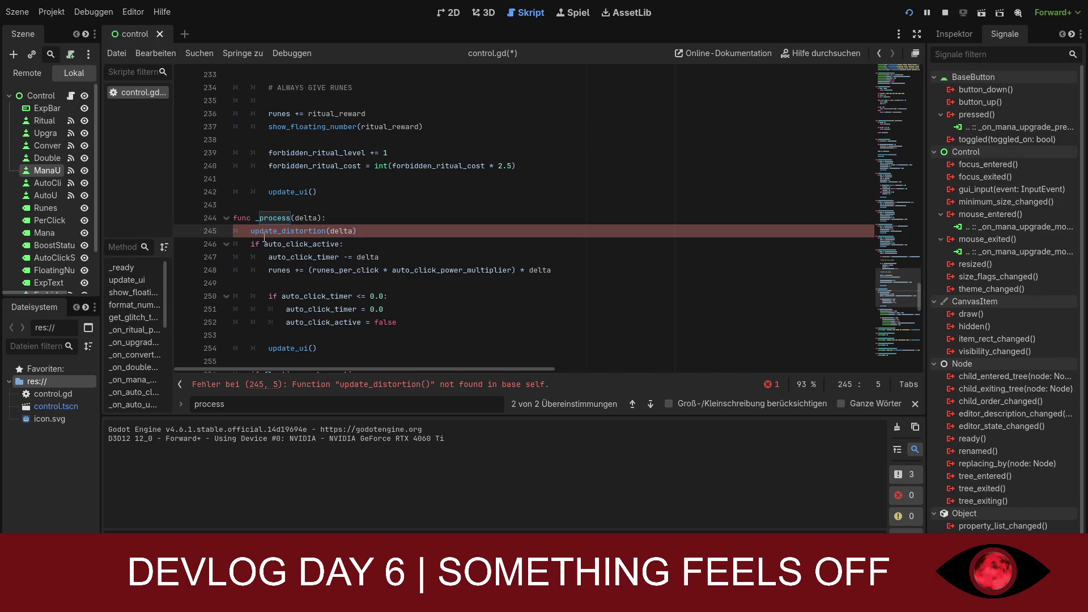
Step: Add a blank line after update_distortion(delta) on line 245, fix its indent, and retype the call
key("Home")
key("Right")
key("Right")
key("Right")
key("Return")
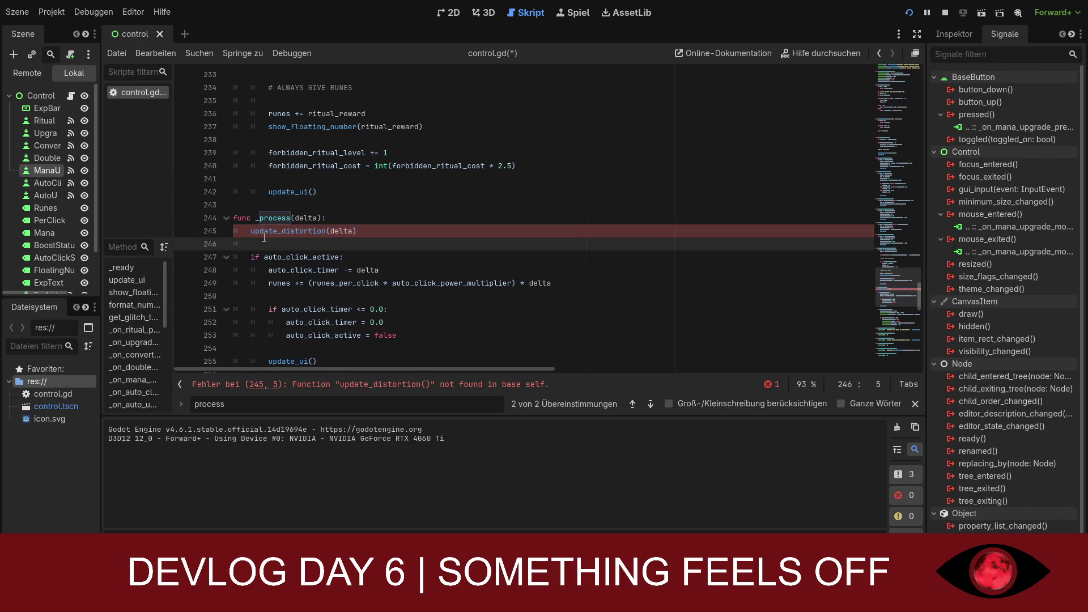
left_click(259, 231)
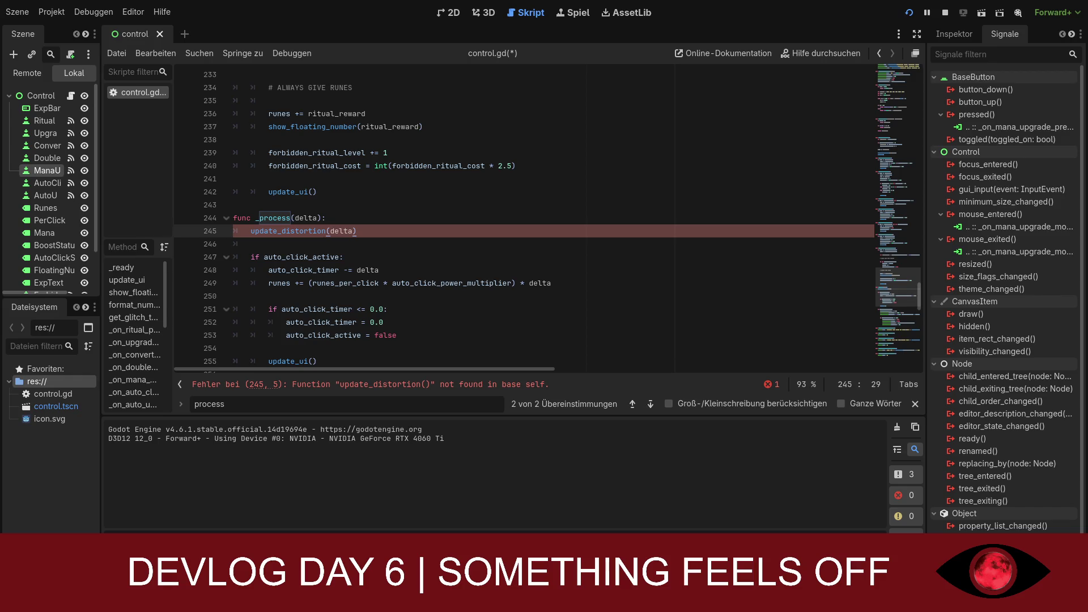
left_click_drag(357, 231, 233, 231)
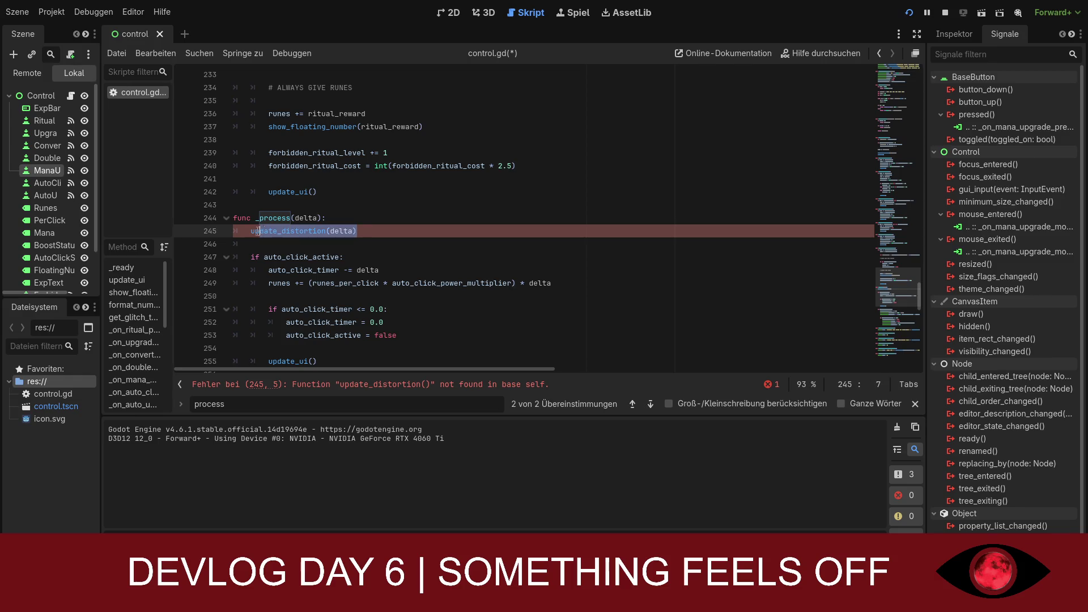
left_click(373, 230)
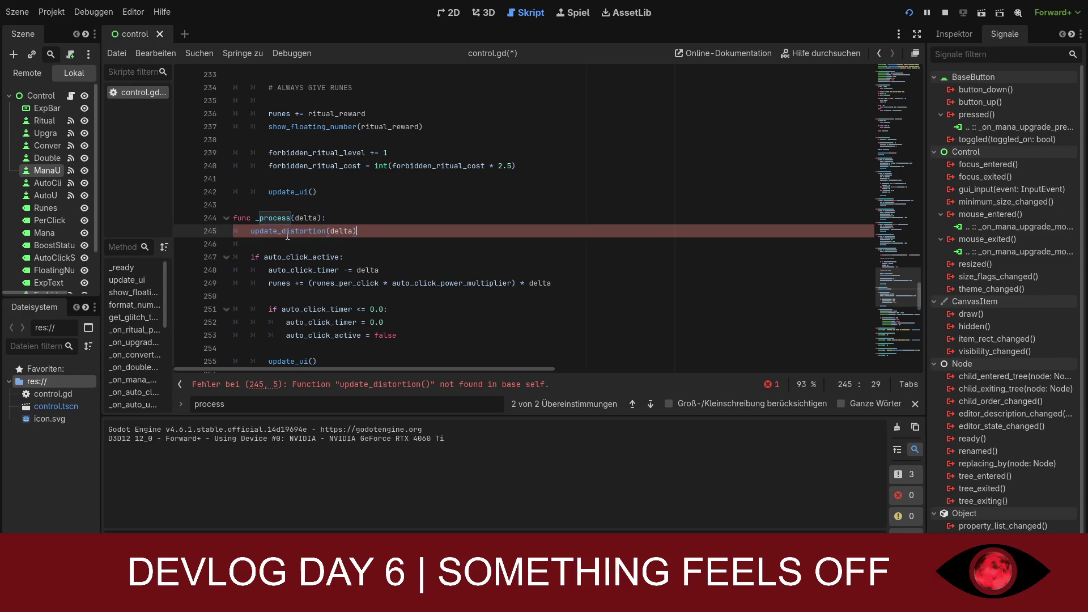
key("Home")
key("Tab")
key("BackSpace")
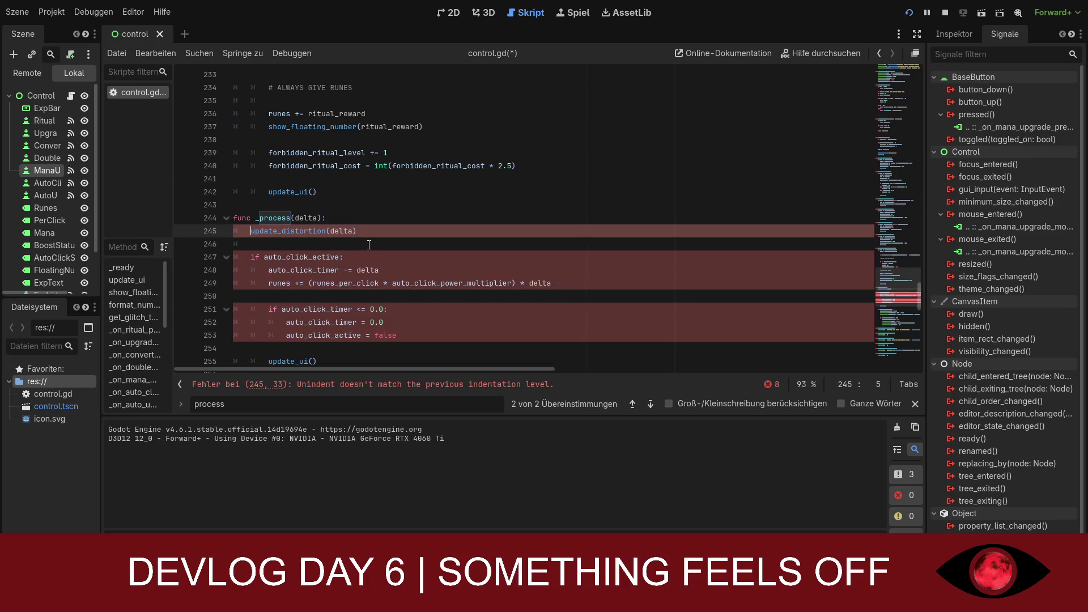
key("BackSpace")
key("Tab")
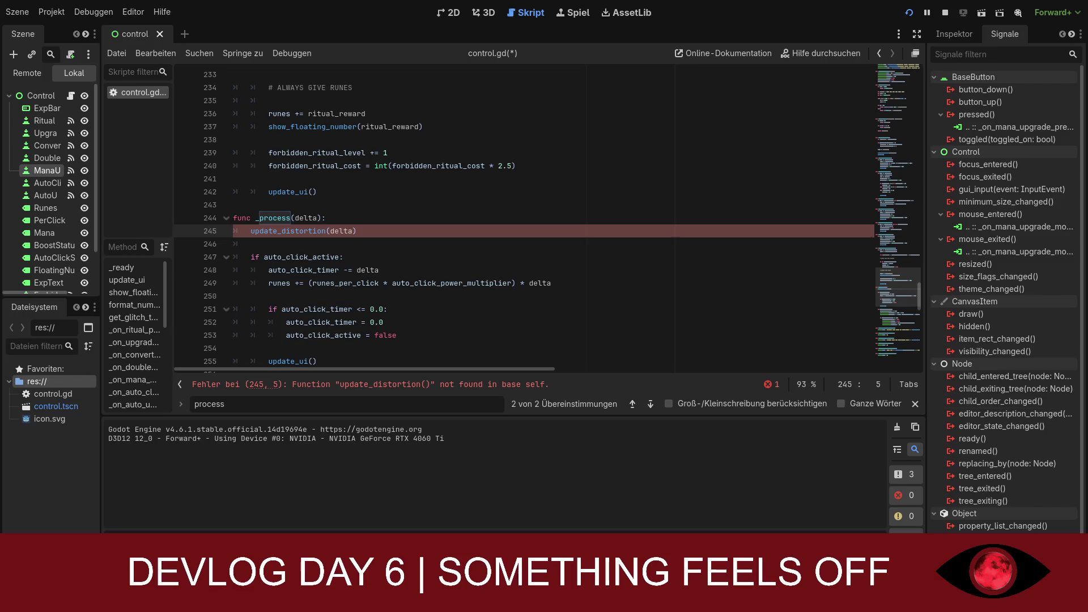
key("End")
left_click_drag(356, 230, 251, 231)
type("update")
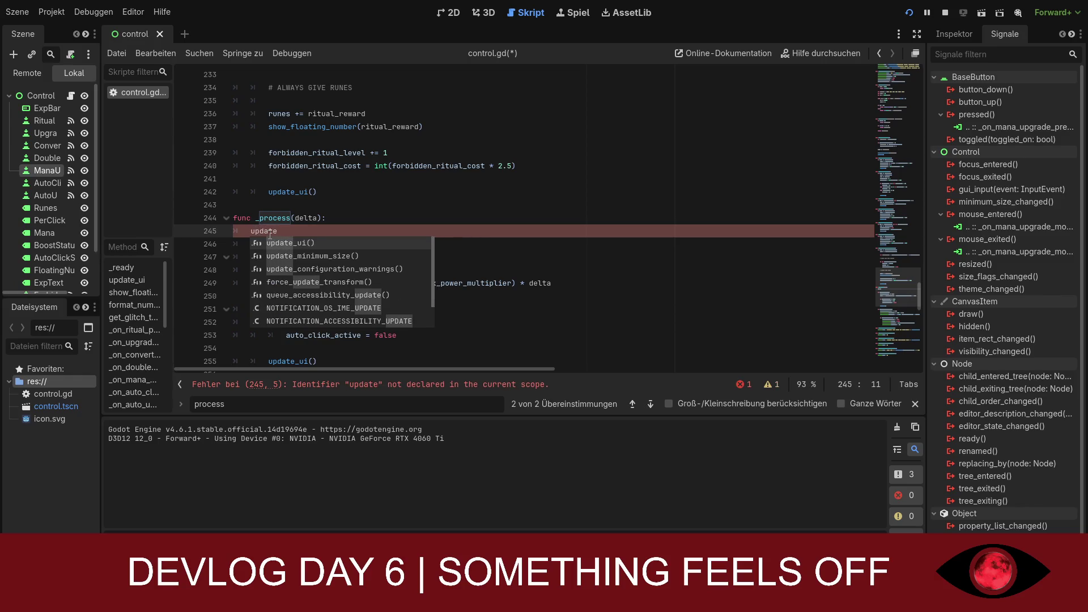
type("_d")
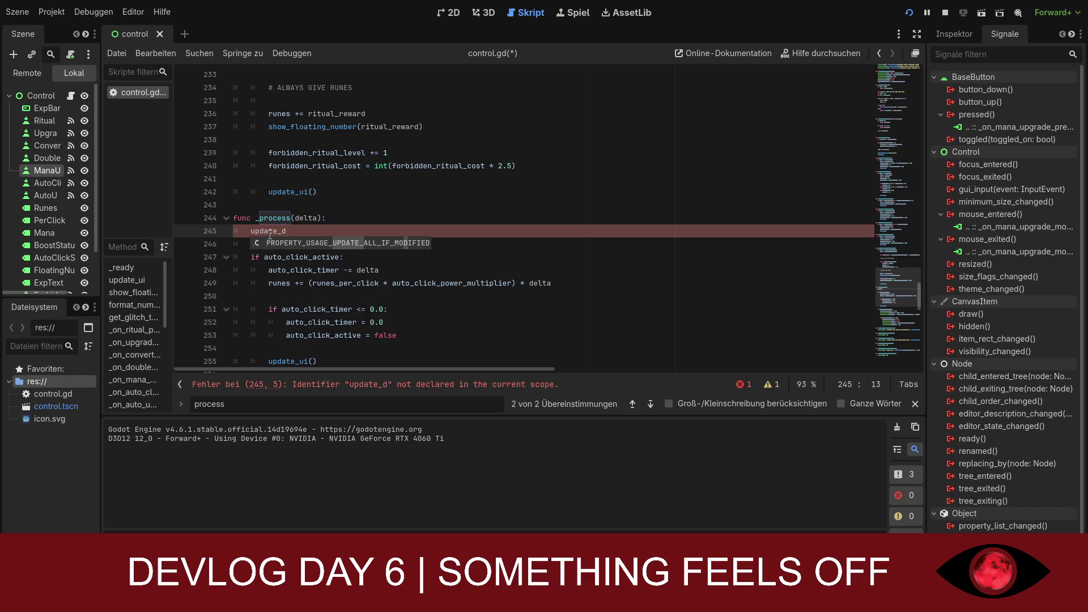
type("istortion")
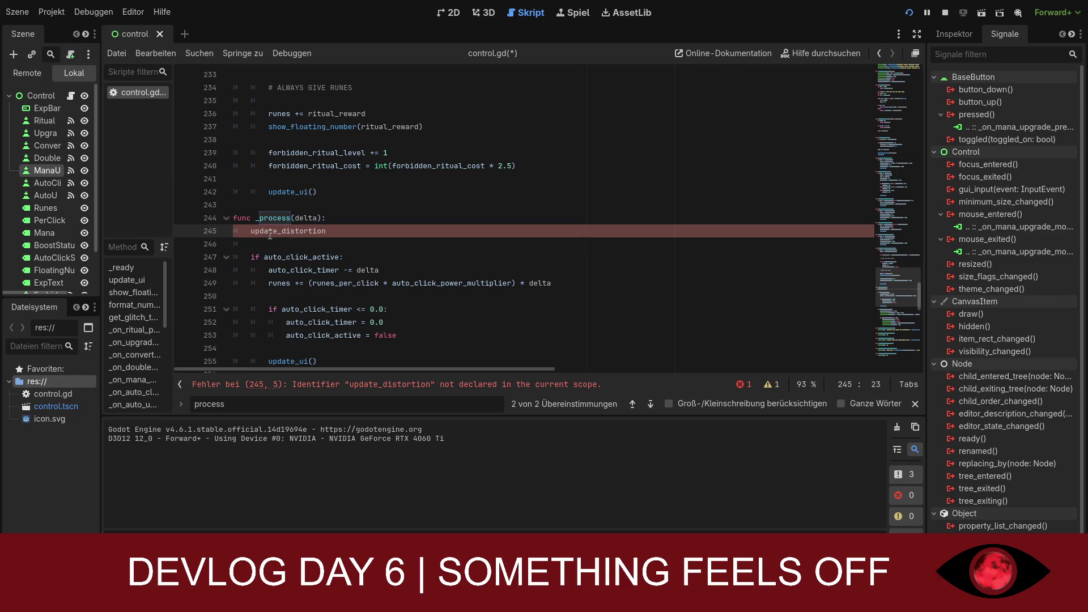
type("(delta")
type(")")
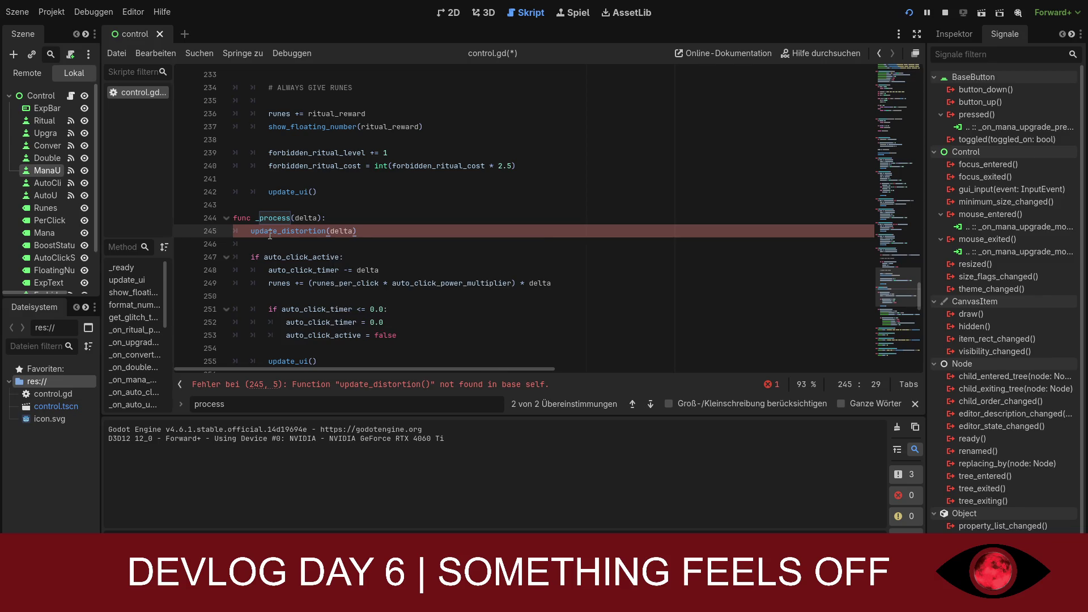
left_click(295, 242)
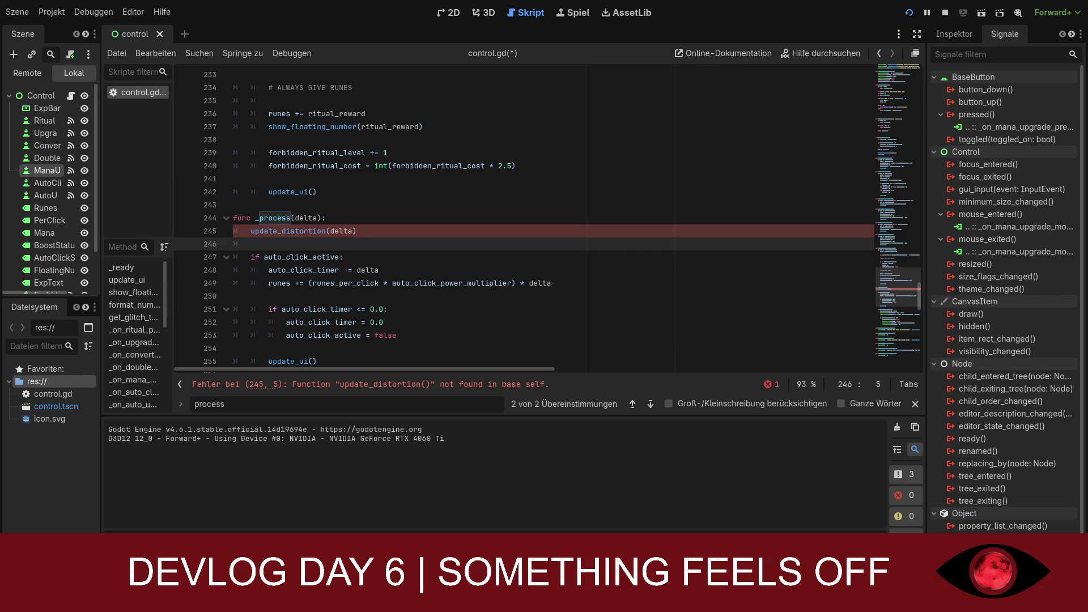
left_click(371, 231)
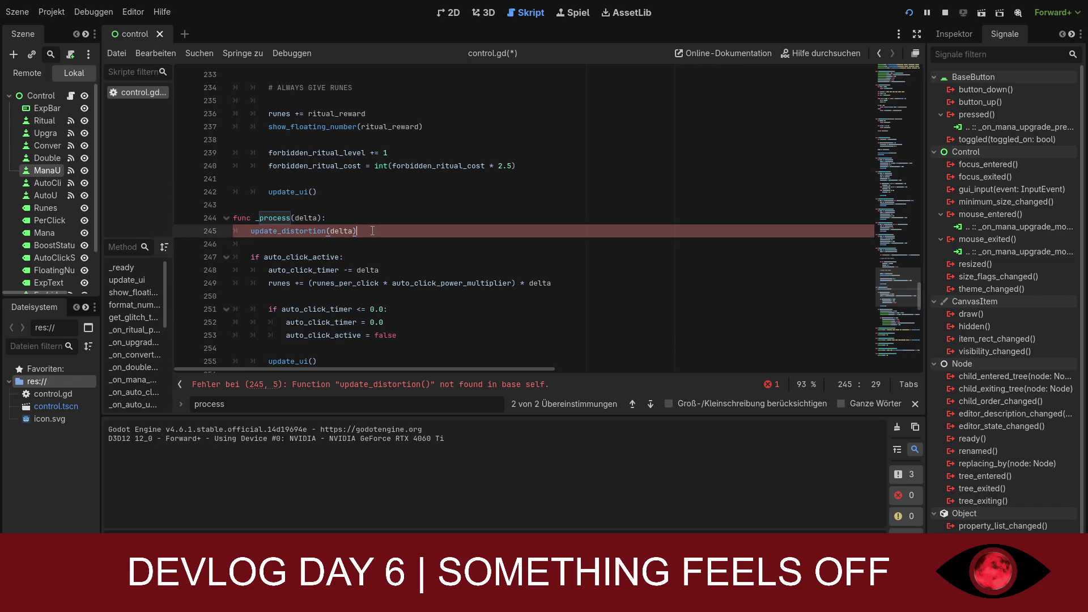
left_click(391, 385)
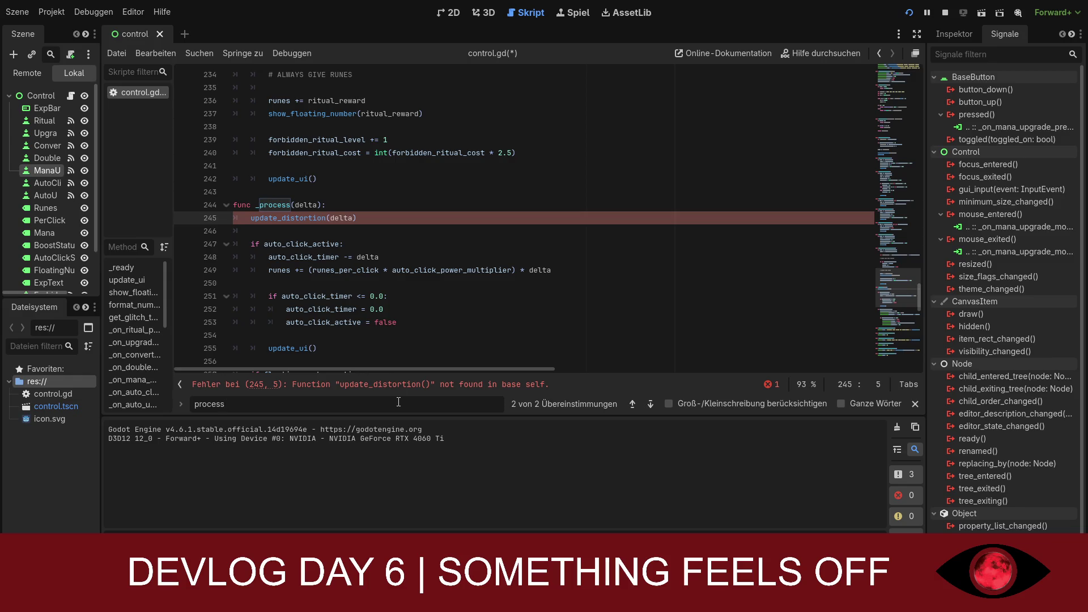
Step: Search for 'fun' and scroll down to the get_glitch_text function
key("Return")
key("BackSpace")
key("BackSpace")
key("BackSpace")
type("fun")
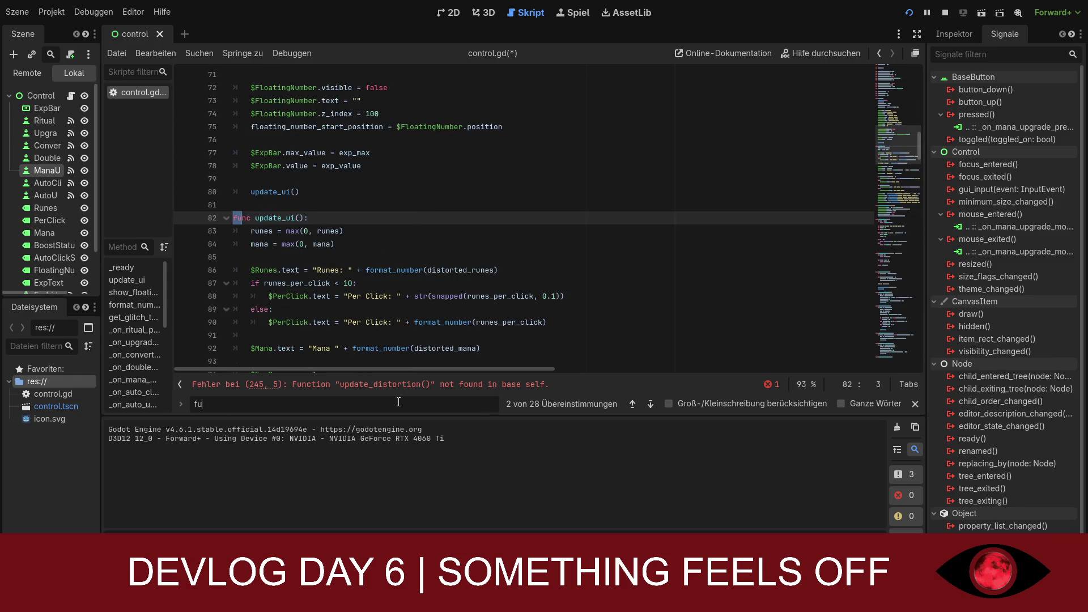
scroll(390, 288, "down", 7)
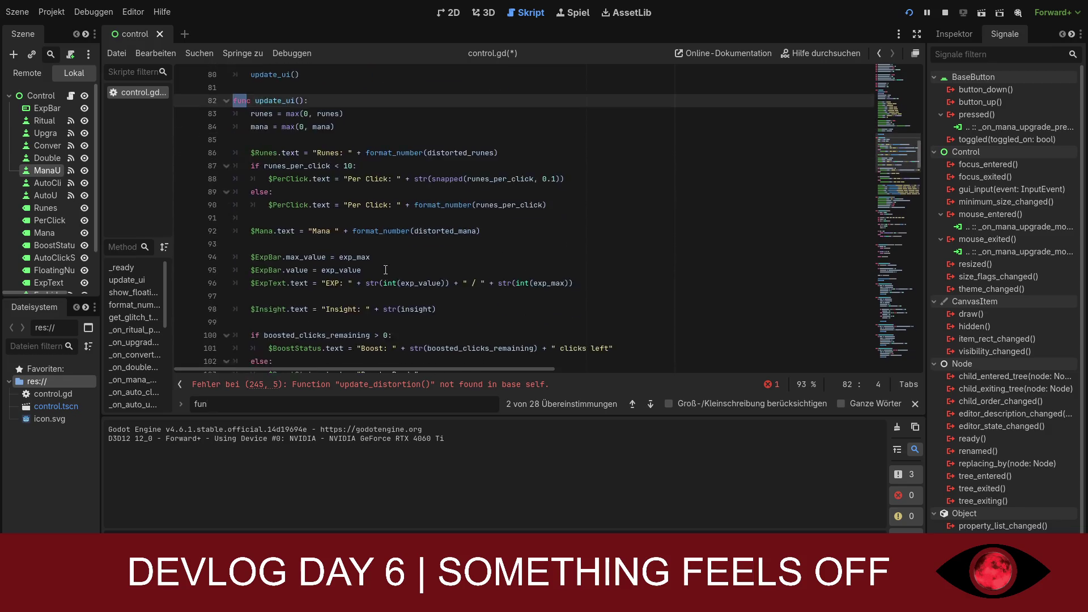
scroll(389, 289, "down", 6)
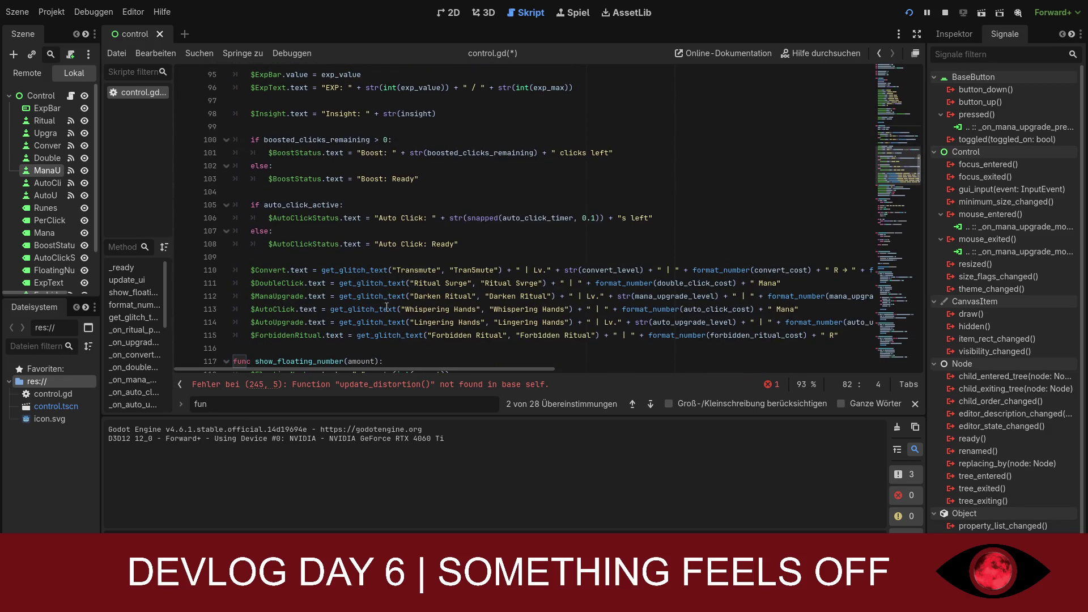
scroll(383, 316, "down", 2)
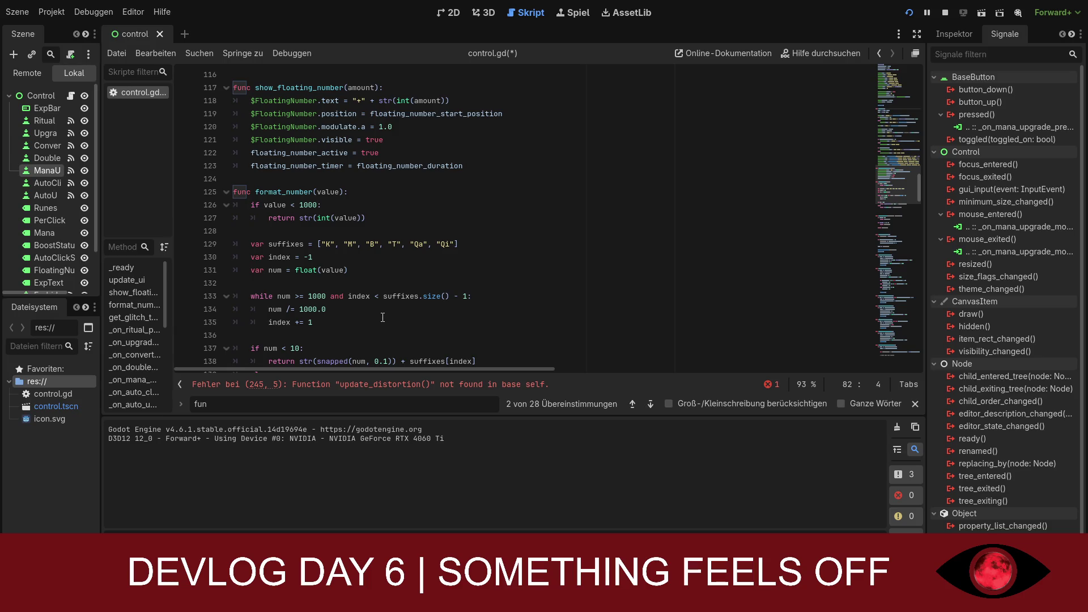
scroll(382, 317, "down", 5)
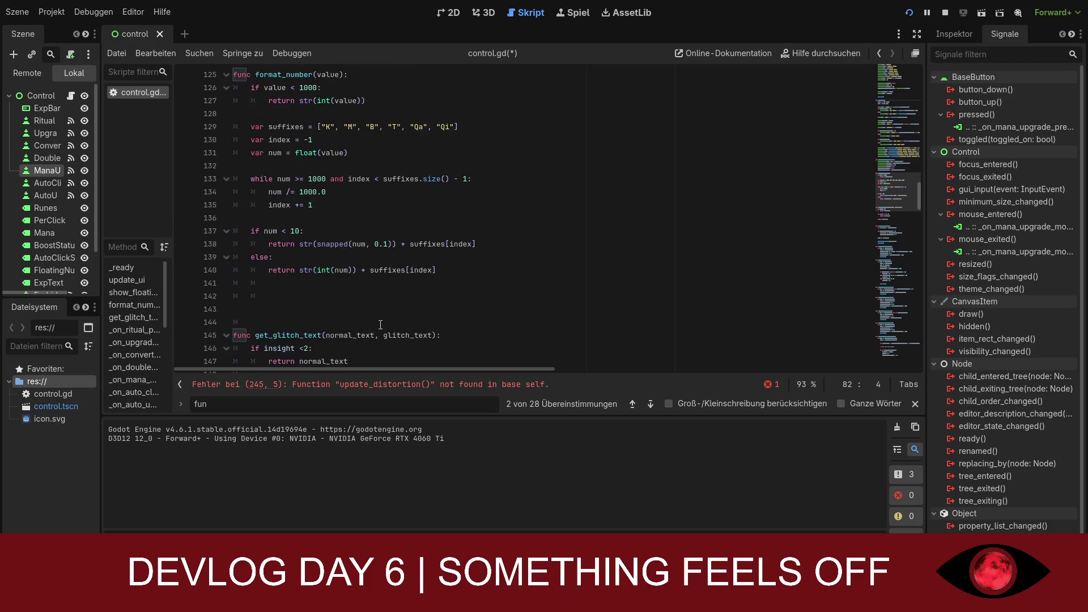
Step: Remove one blank line above get_glitch_text and select the whole function
left_click(290, 231)
left_click(289, 247)
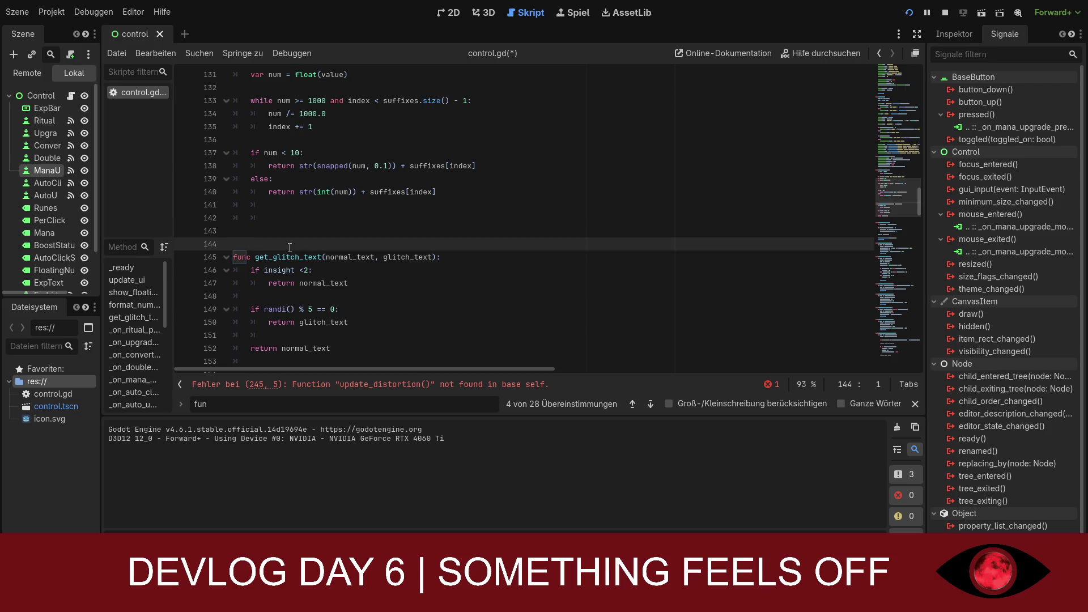
key("BackSpace")
key("BackSpace")
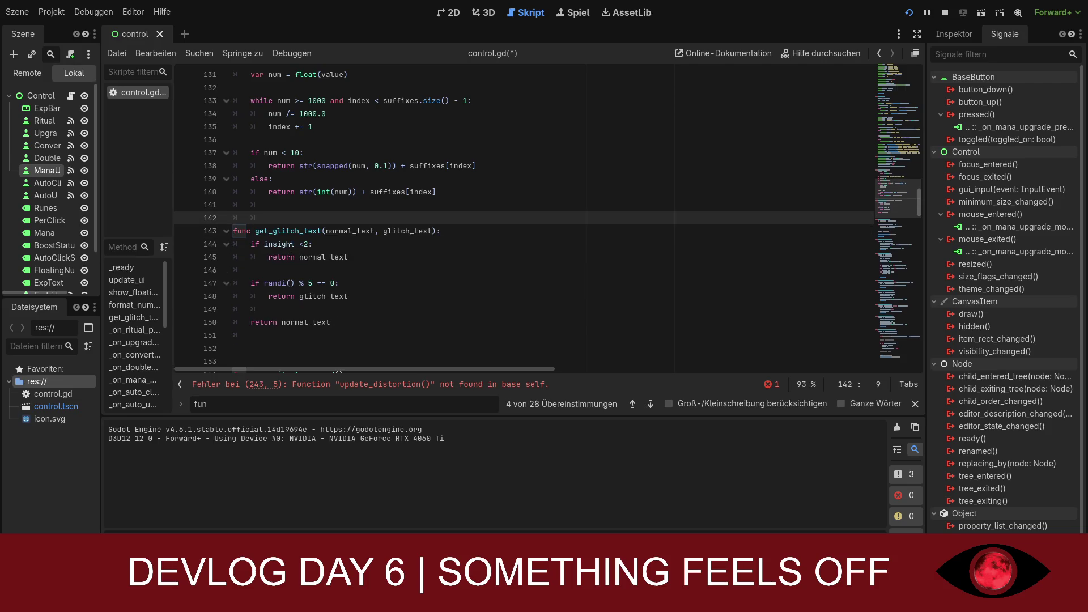
key("Return")
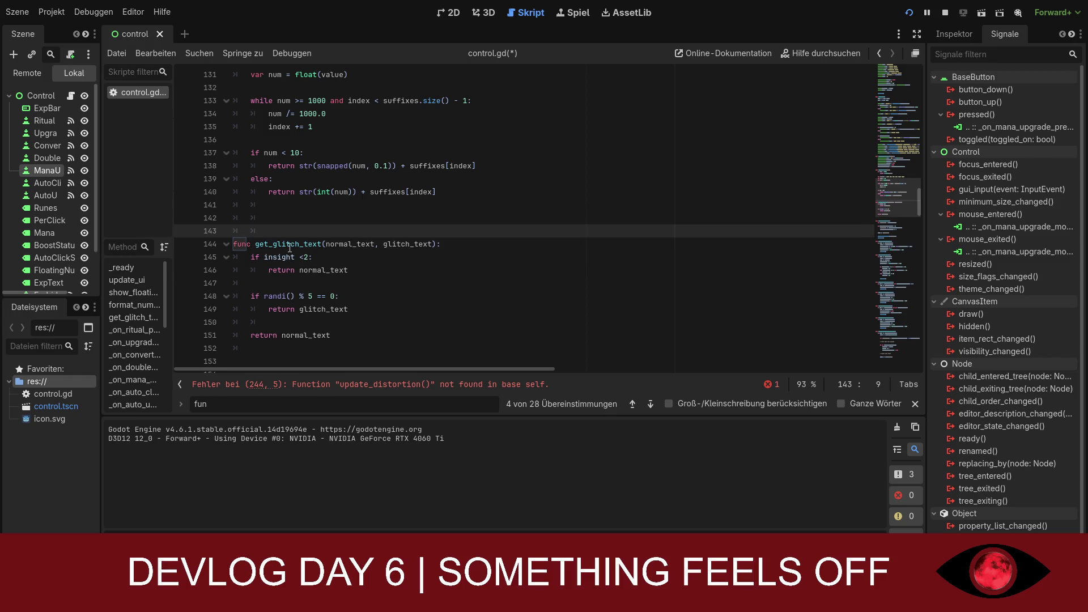
scroll(294, 250, "down", 2)
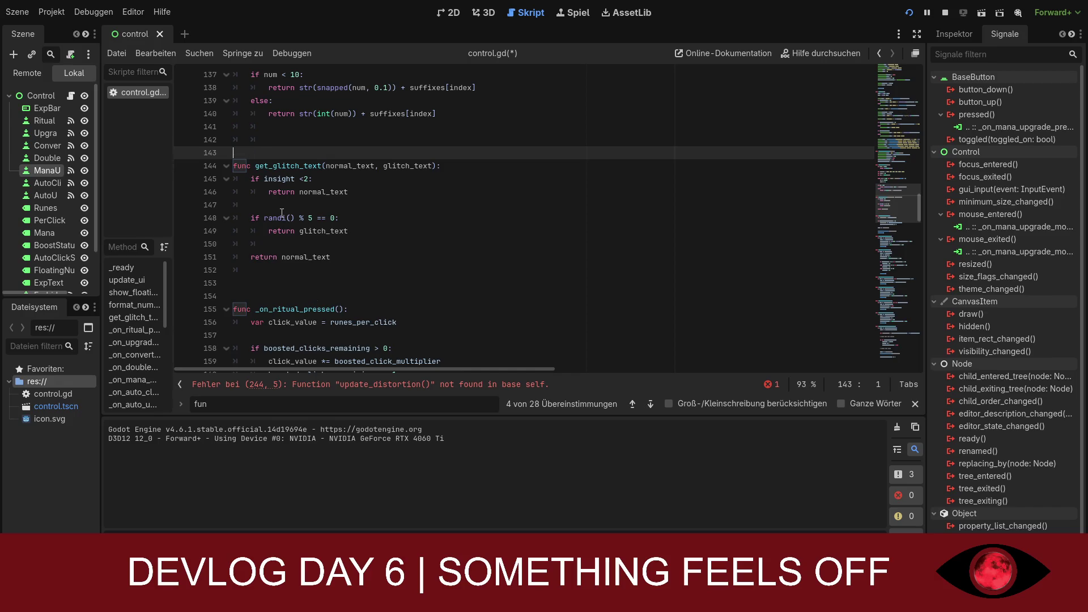
key("BackSpace")
key("ctrl+z")
mouse_move(330, 256)
left_mouse_down()
mouse_move(255, 213)
mouse_move(234, 172)
left_mouse_up()
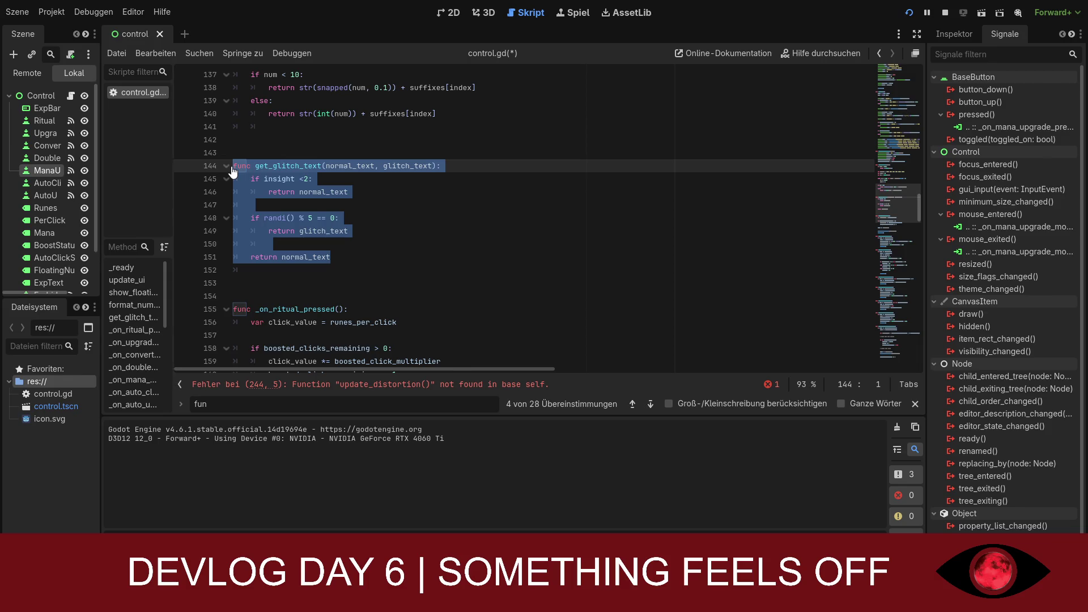
Step: Delete the get_glitch_text function and jump to its now-broken call on line 110
key("BackSpace")
key("BackSpace")
key("BackSpace")
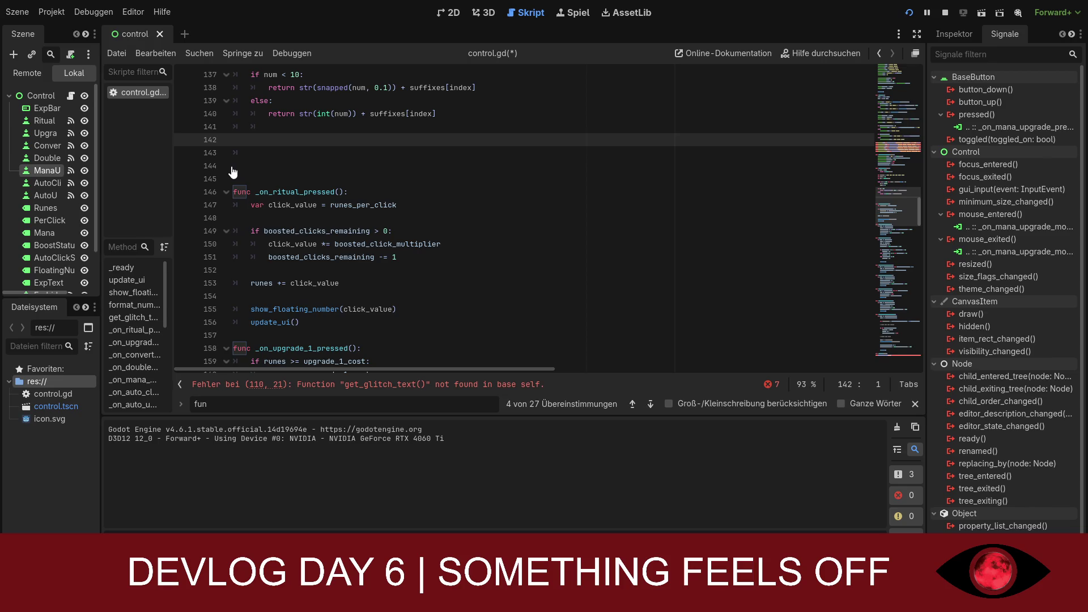
key("Return")
key("Return")
key("Return")
key("Up")
key("Up")
key("Up")
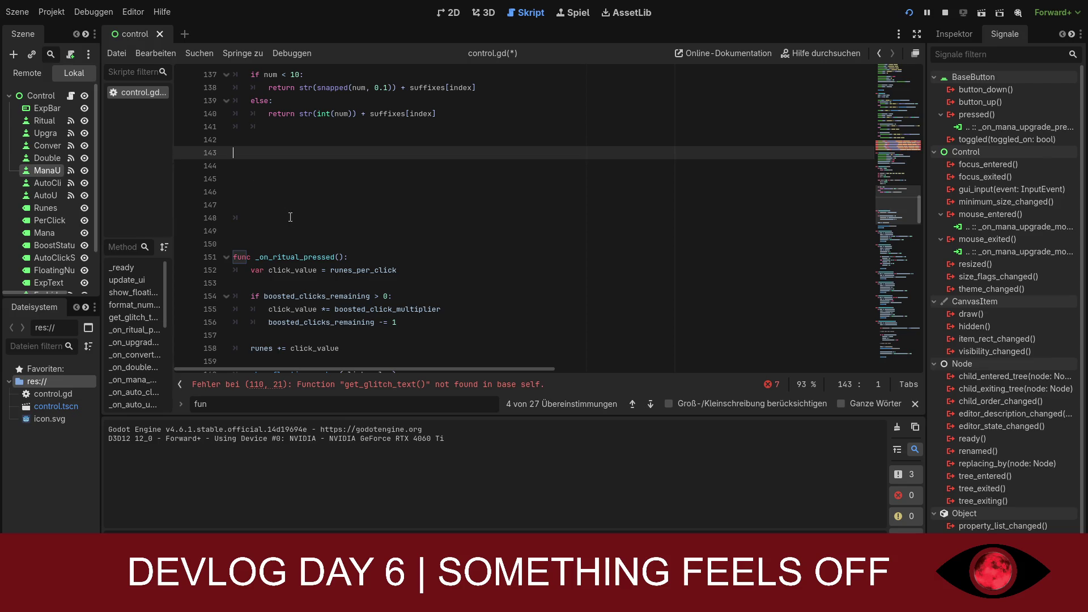
left_click(275, 384)
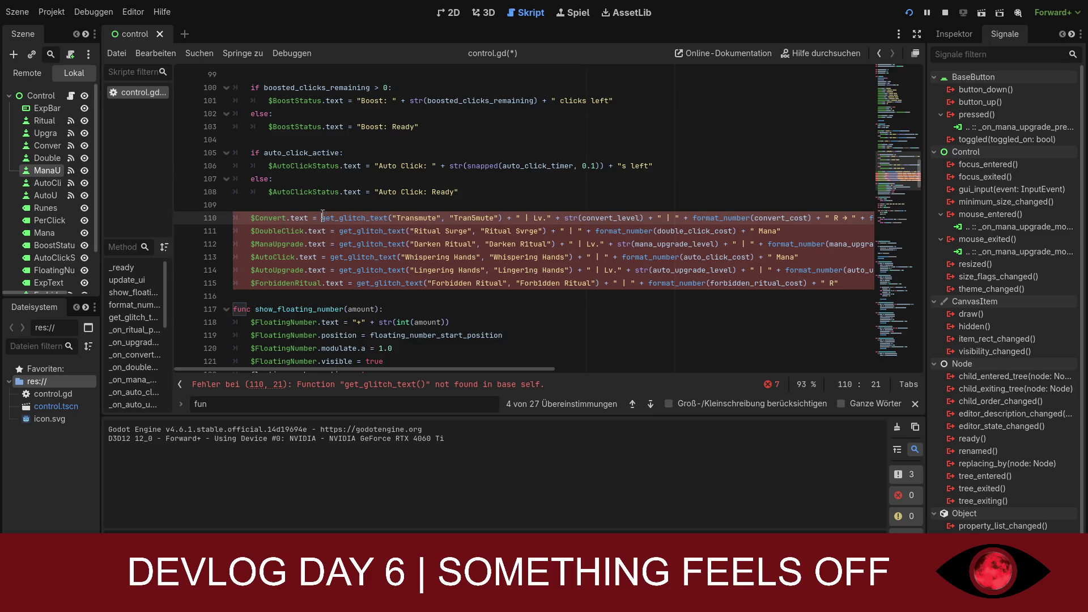
left_click_drag(322, 215, 388, 219)
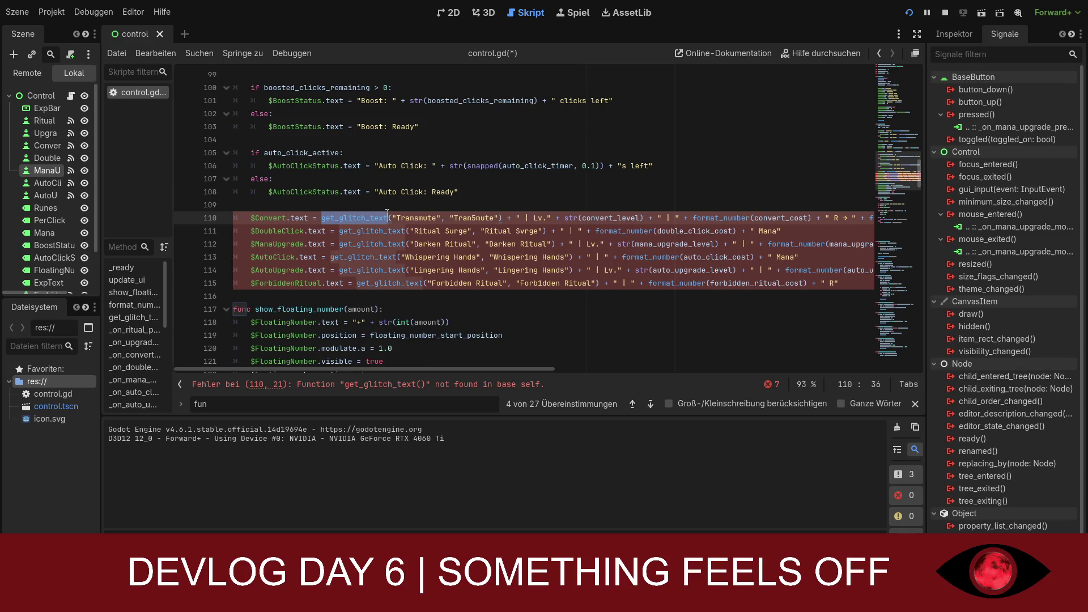
key("BackSpace")
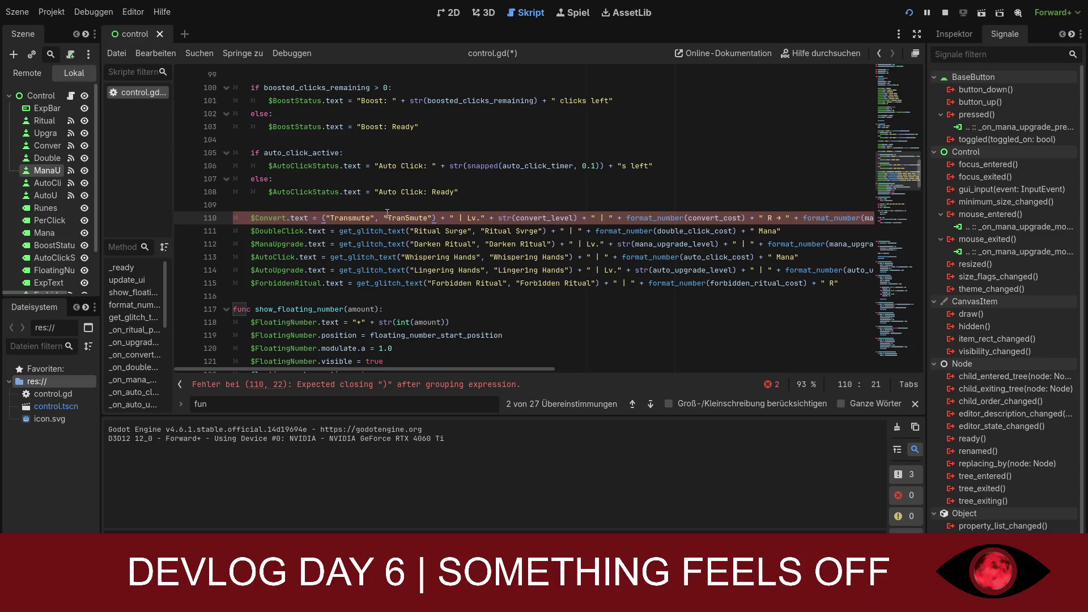
left_click(339, 230)
left_click(323, 219)
key("ctrl+z")
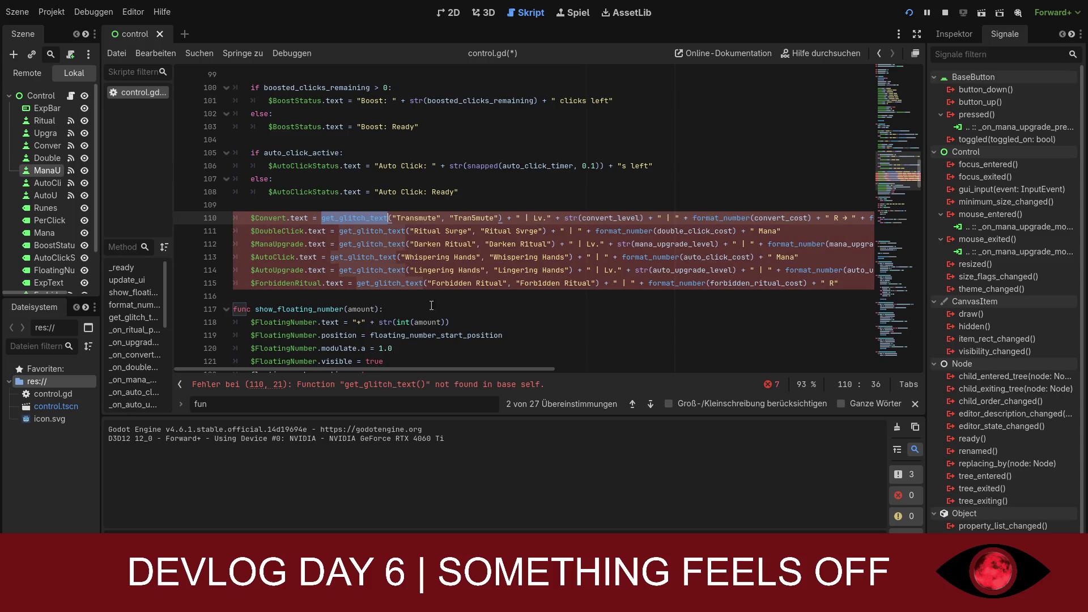
left_click(431, 306)
key("Up")
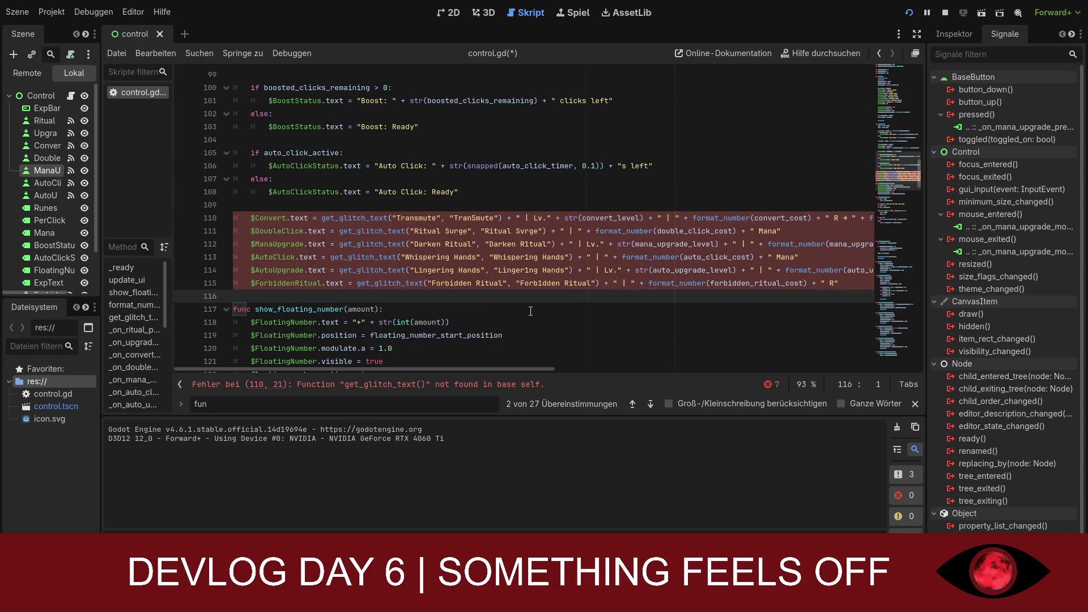
type("c")
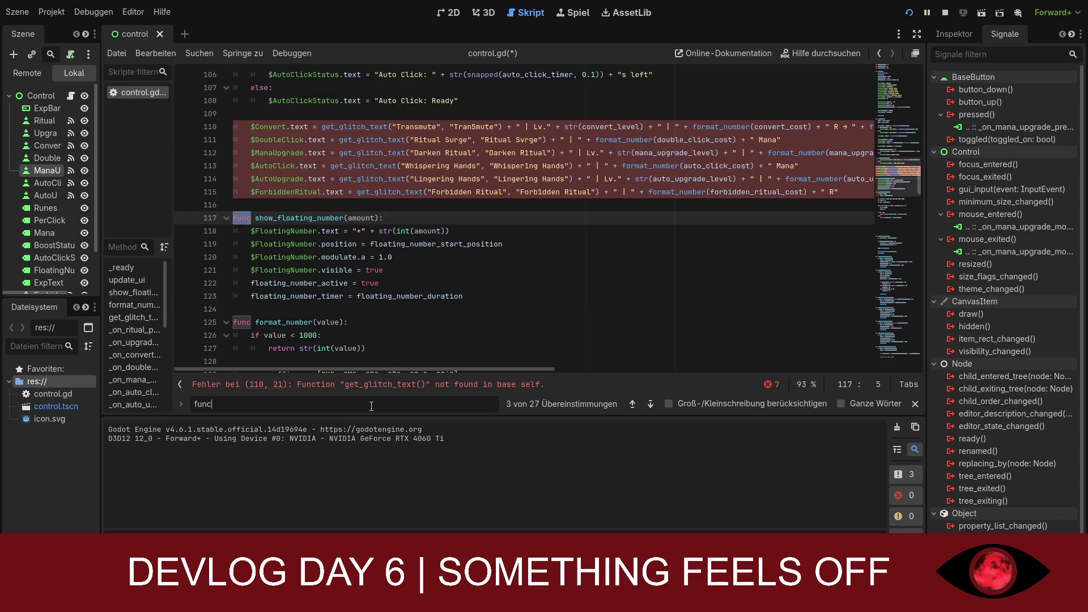
scroll(371, 324, "down", 5)
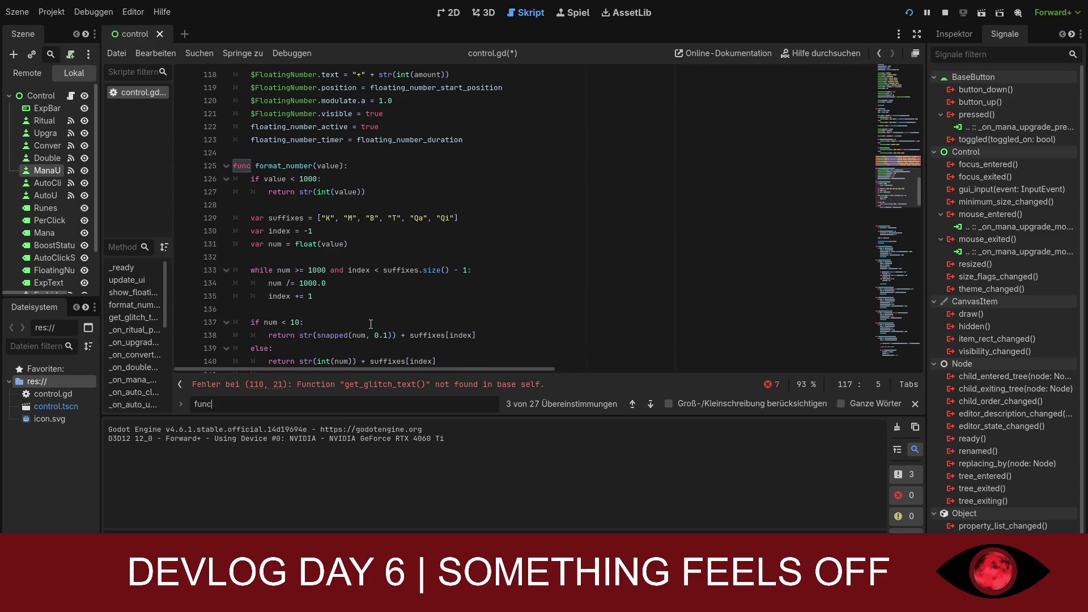
scroll(371, 324, "down", 3)
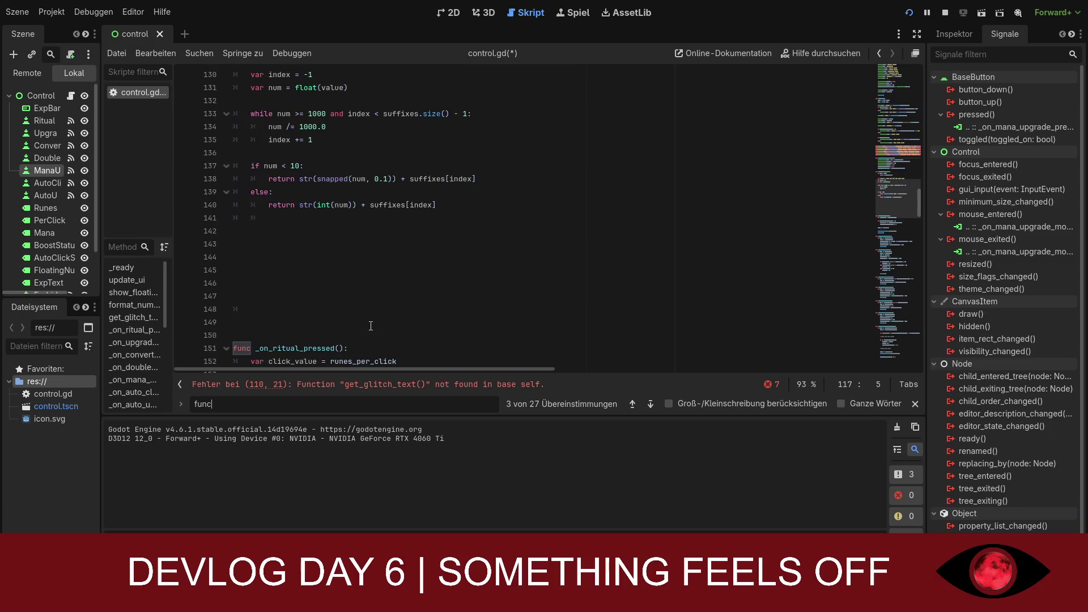
left_click(393, 256)
key("Up")
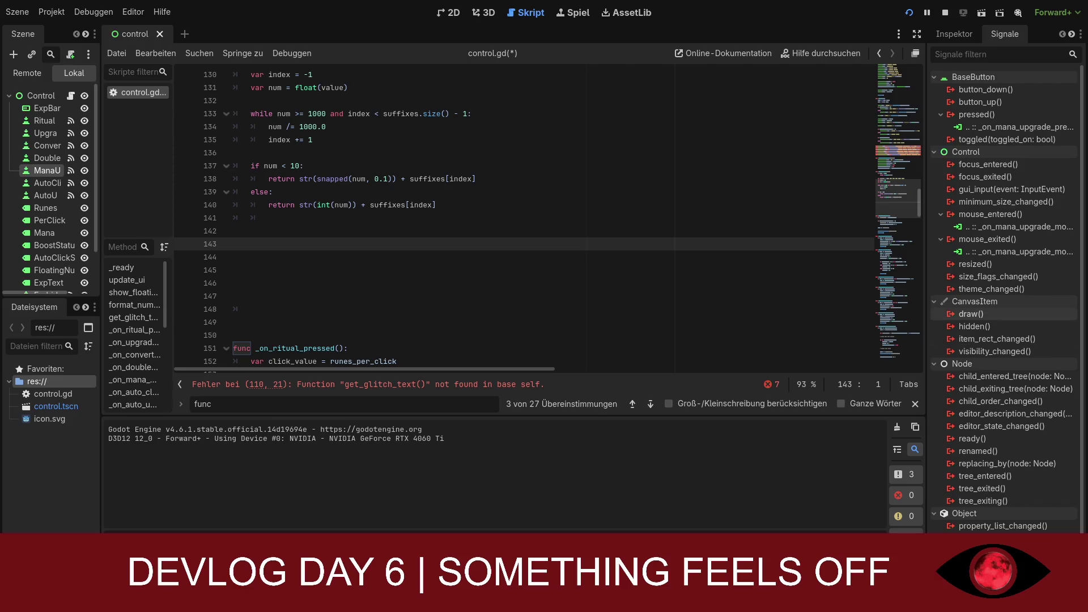
scroll(524, 218, "up", 15)
scroll(377, 226, "up", 20)
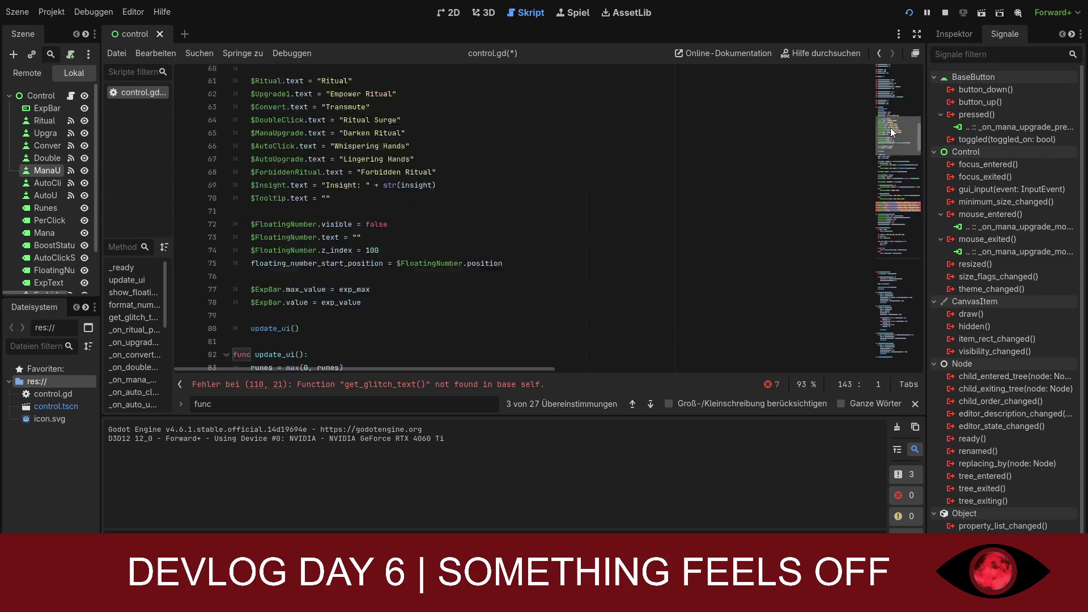
scroll(376, 226, "down", 8)
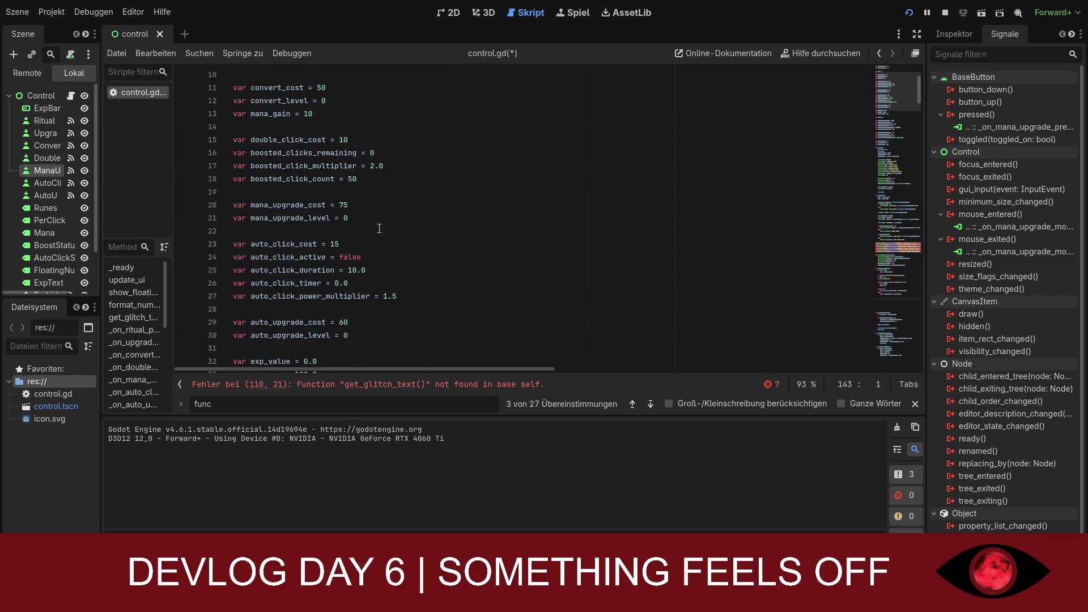
scroll(378, 229, "down", 3)
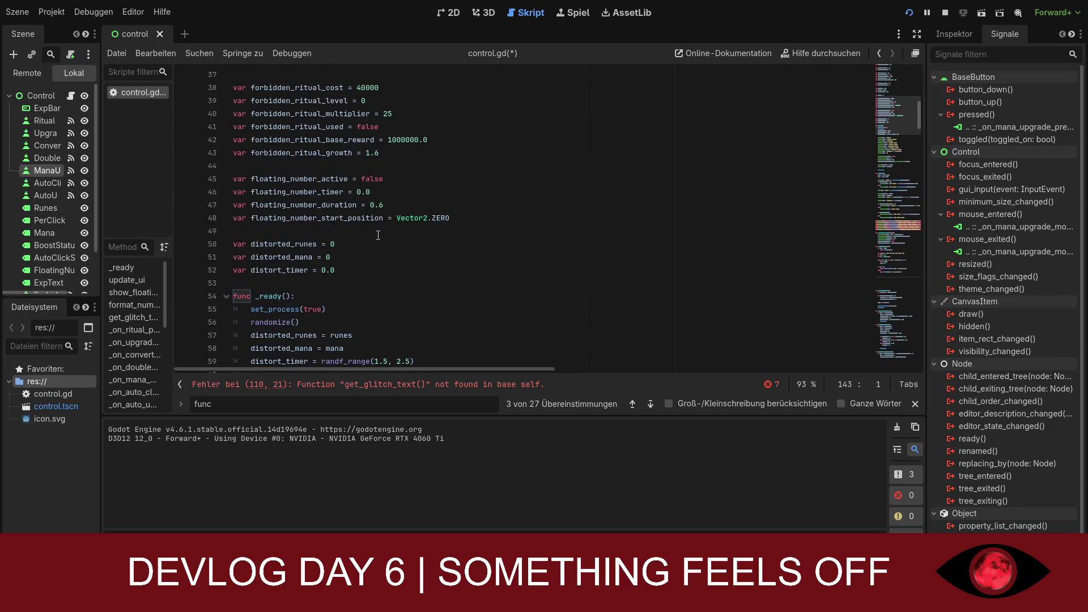
Step: Paste glitch_convert_name through glitch_forbidden_name below distort_timer, then search for 'dis'
left_click(369, 275)
key("Return")
key("Return")
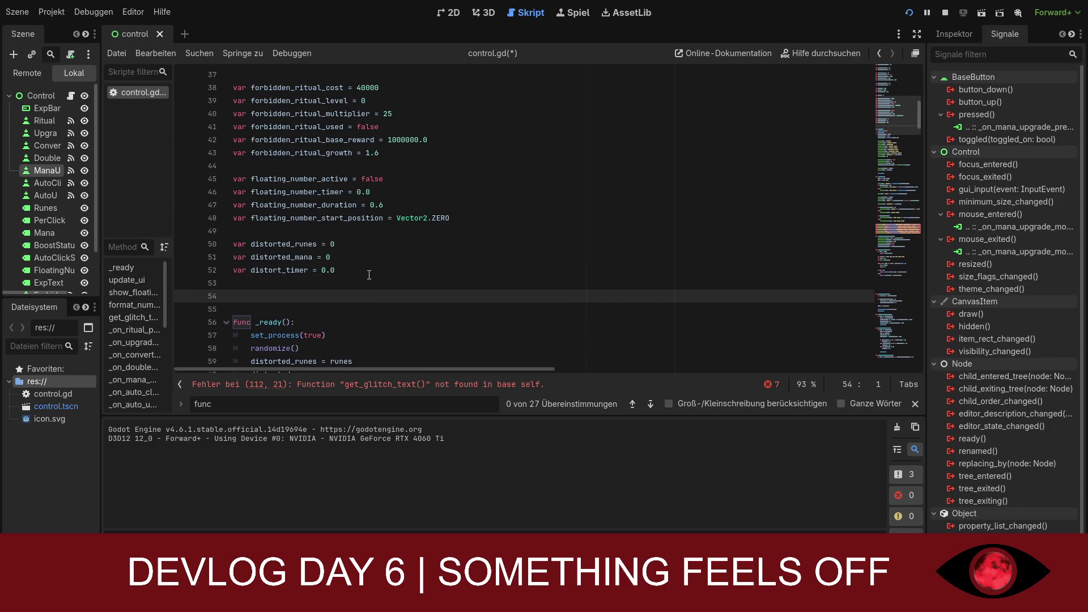
type("var glitch_convert_name = \"Transmute\" var glitch_surge_name = \"Ritual Surge\" var glitch_darken_name = \"Darken Ritual\" var glitch_whisper_name = \"Whispering Hands\" var glitch_lingering_name = \"Lingering Hands\" var glitch_forbidden_name = \"Forbidden Ritual\"")
scroll(478, 293, "down", 4)
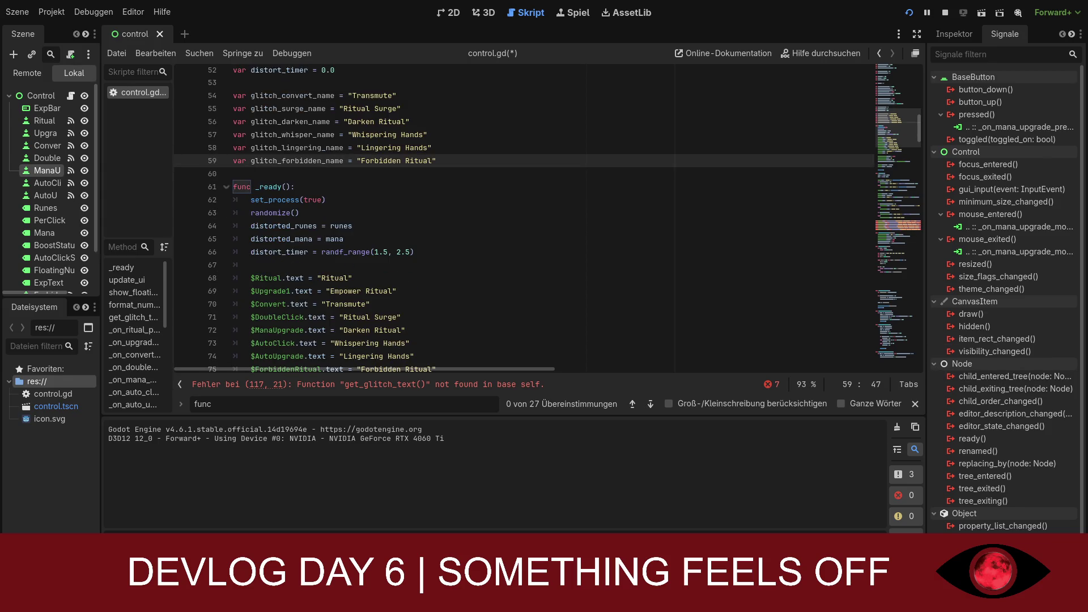
left_click(315, 406)
type("d")
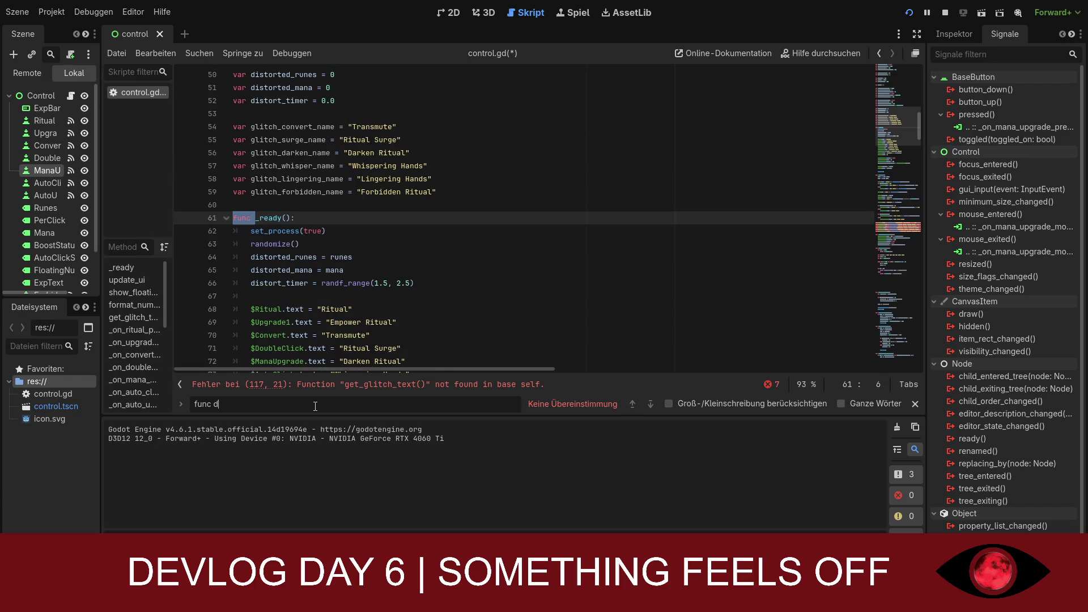
type("is")
key("BackSpace")
key("BackSpace")
key("BackSpace")
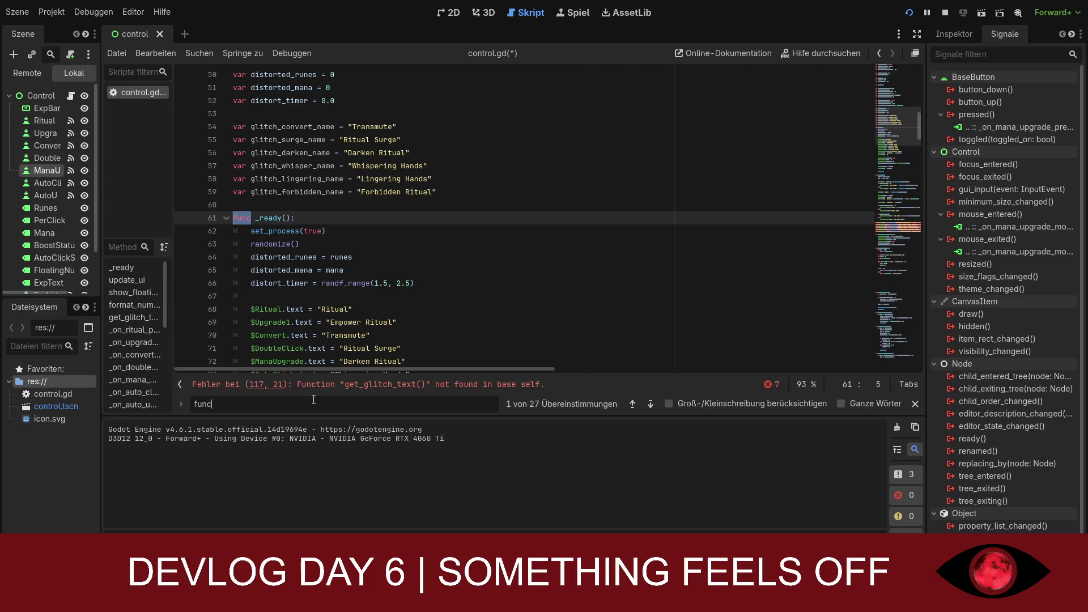
type("upd")
key("Return")
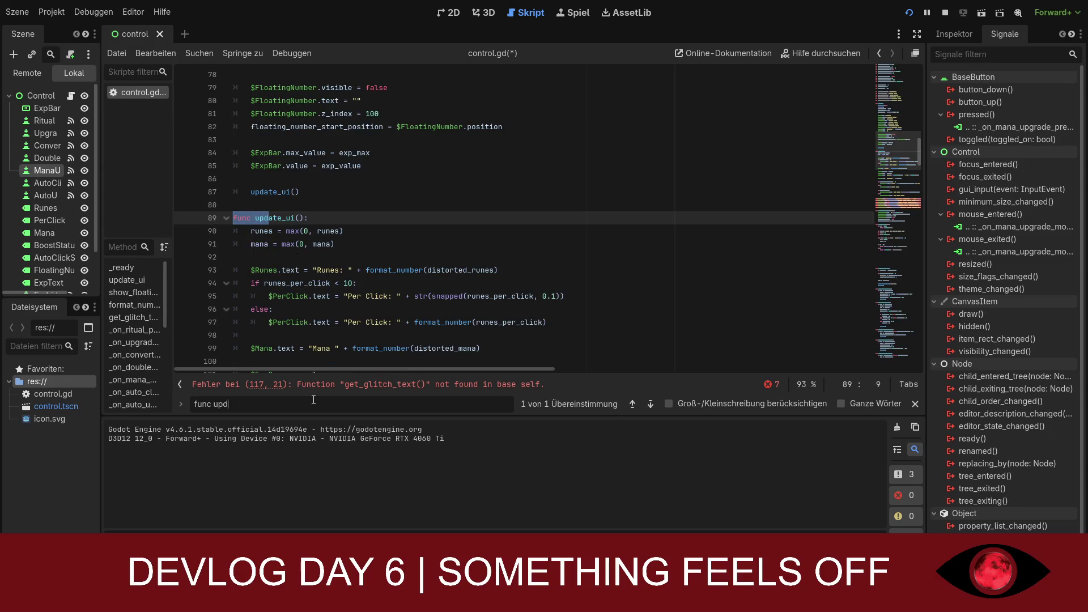
key("BackSpace")
key("BackSpace")
key("BackSpace")
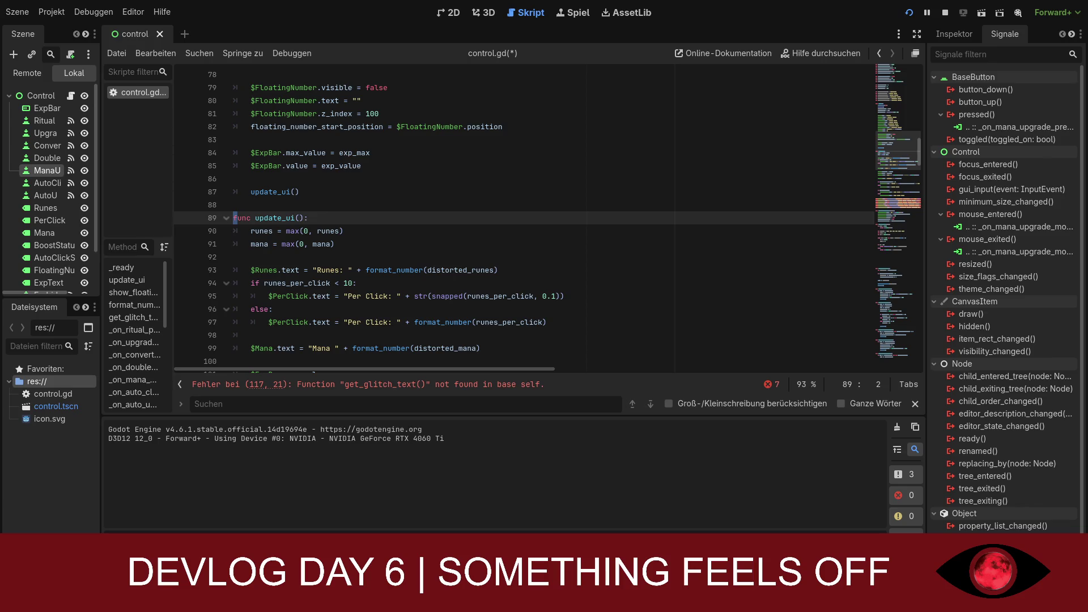
Step: Expand the error list and step through the get_glitch_text errors on lines 117–121
left_click(894, 193)
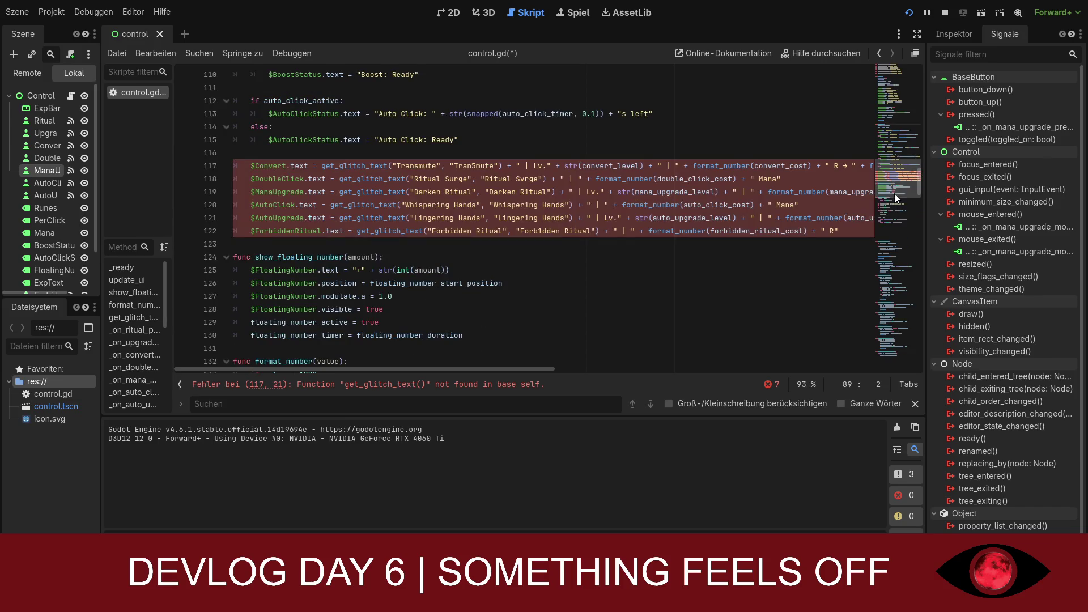
left_click_drag(894, 188, 893, 182)
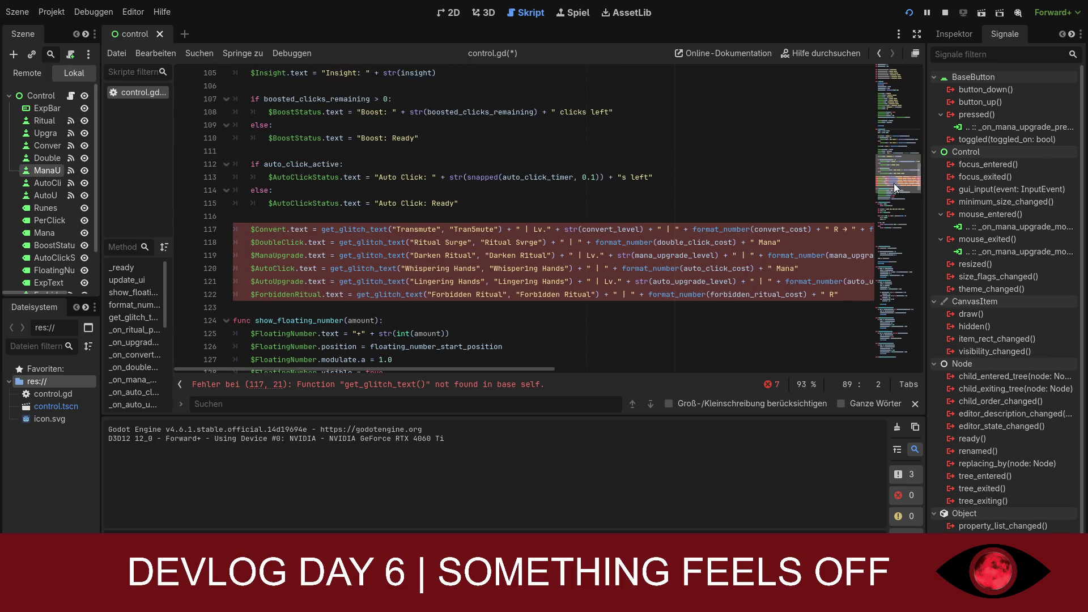
left_click(765, 384)
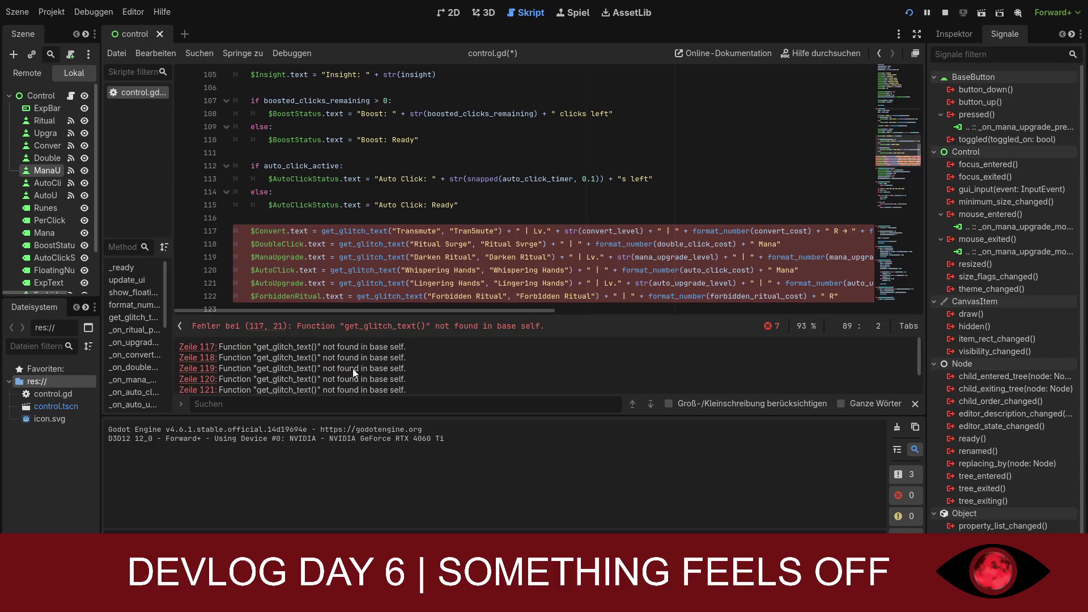
left_click(206, 347)
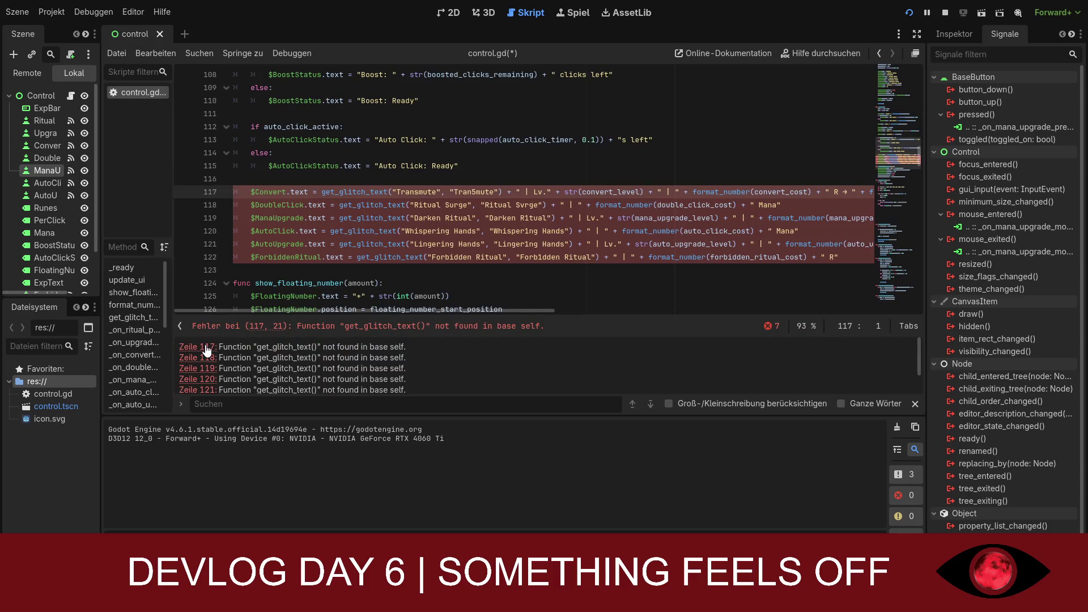
left_click(205, 357)
left_click(209, 369)
left_click(213, 379)
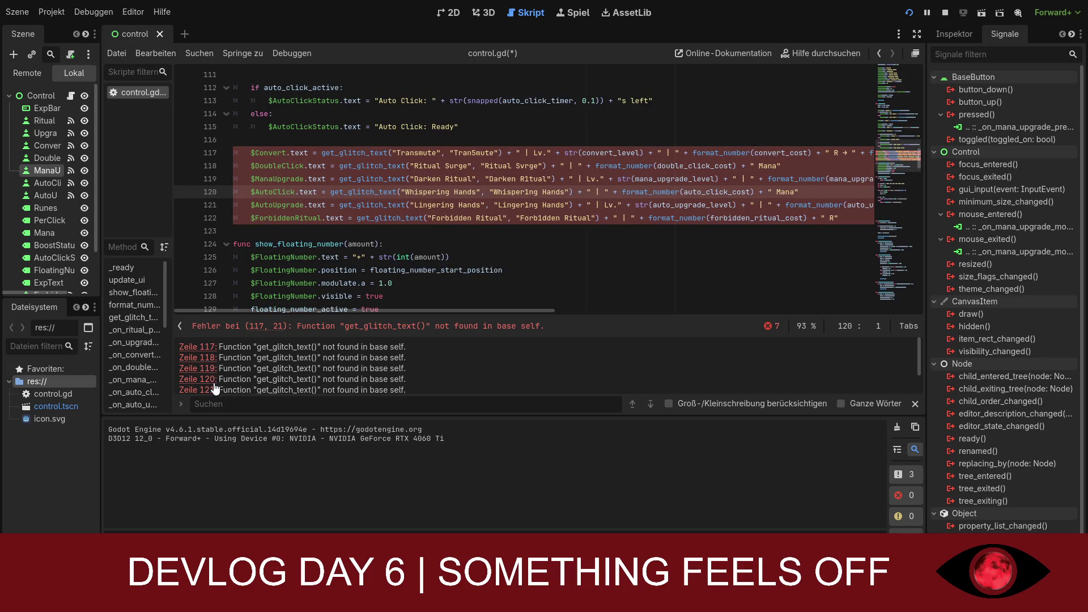
left_click(205, 390)
Step: Inspect the update_distortion error on line 247 and the get_glitch_text call on line 122
scroll(340, 374, "down", 2)
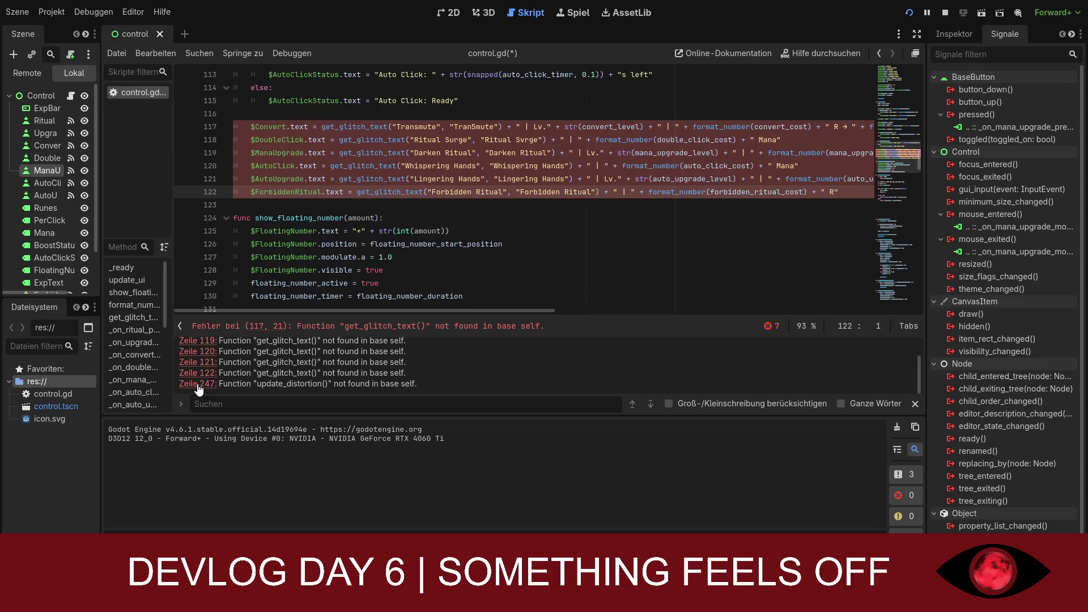
left_click(200, 385)
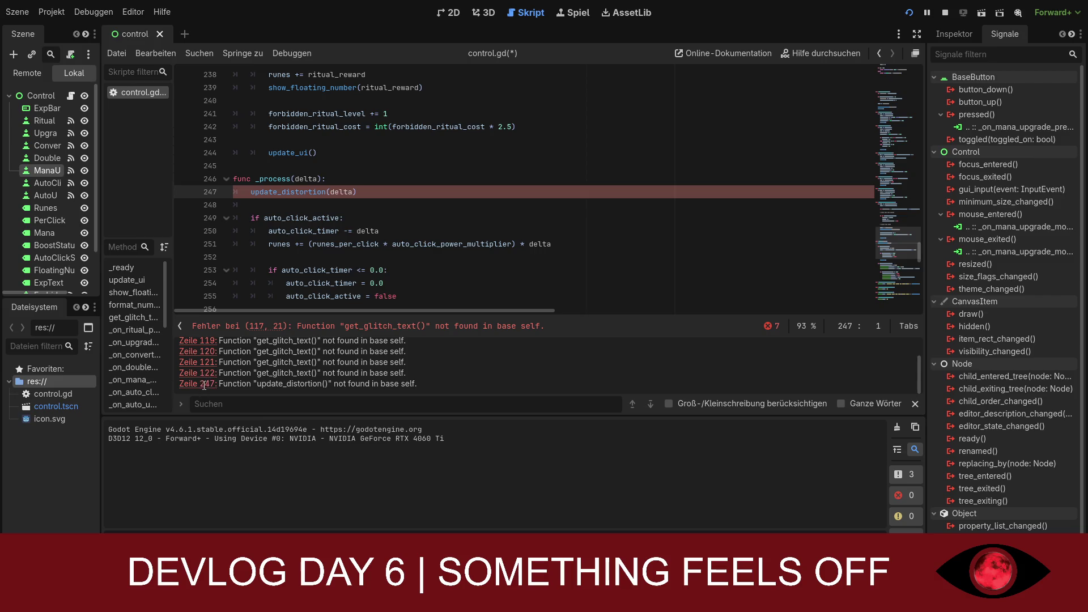
left_click(205, 376)
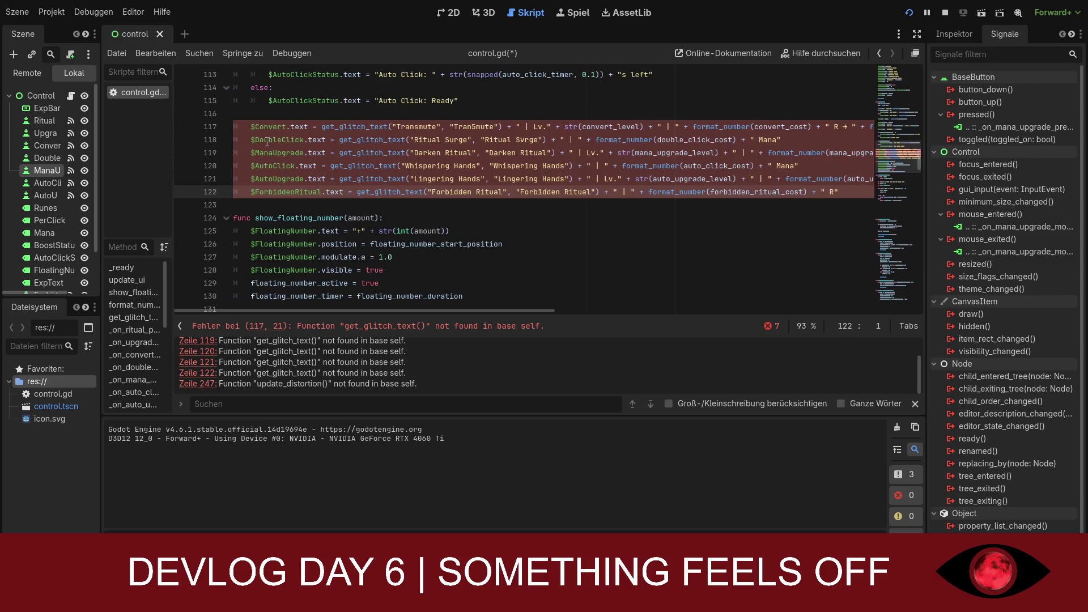
left_click(264, 191)
left_click(545, 218)
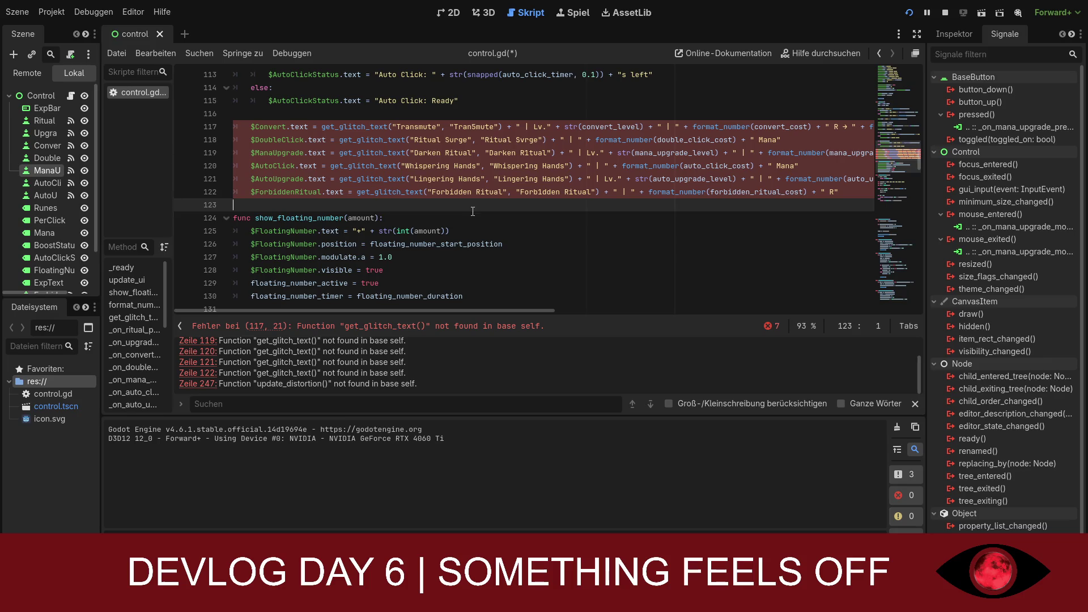
scroll(494, 244, "down", 10)
scroll(493, 244, "down", 20)
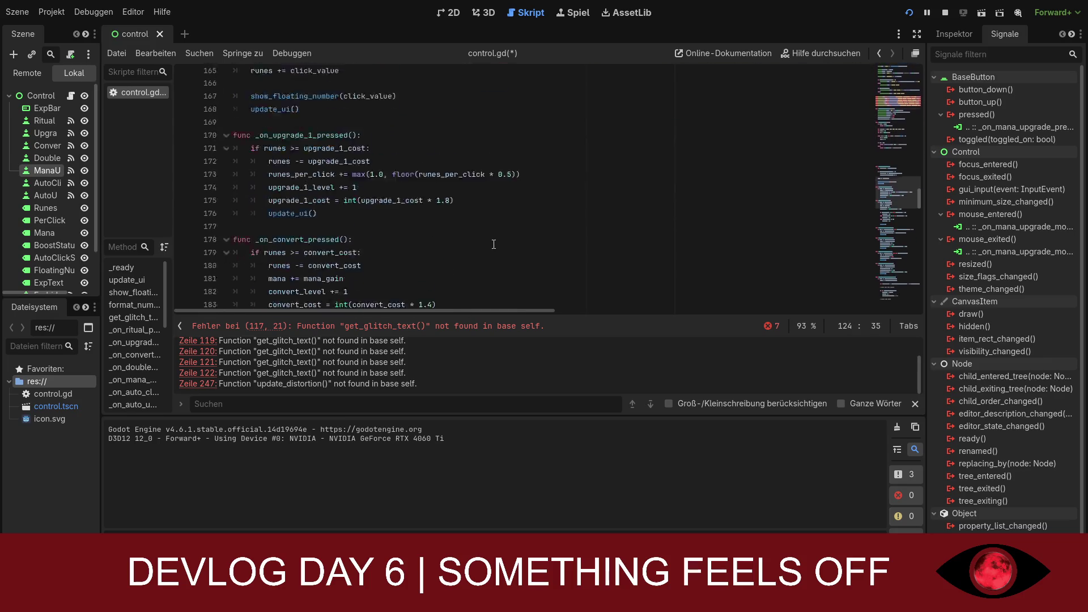
scroll(499, 248, "down", 20)
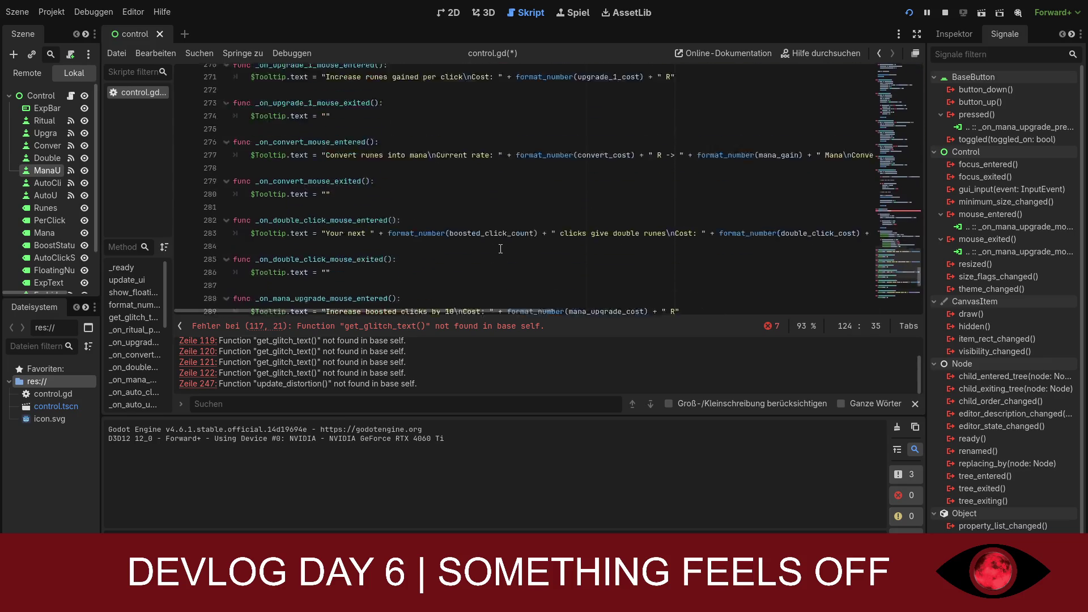
scroll(500, 248, "up", 7)
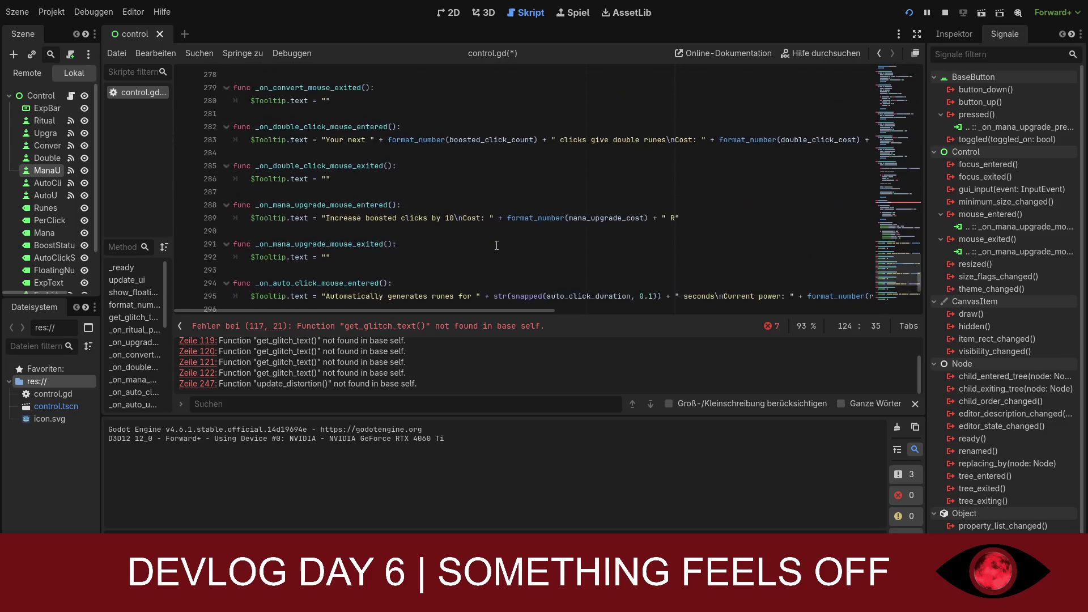
scroll(486, 243, "down", 5, "ctrl")
scroll(486, 243, "up", 3, "ctrl")
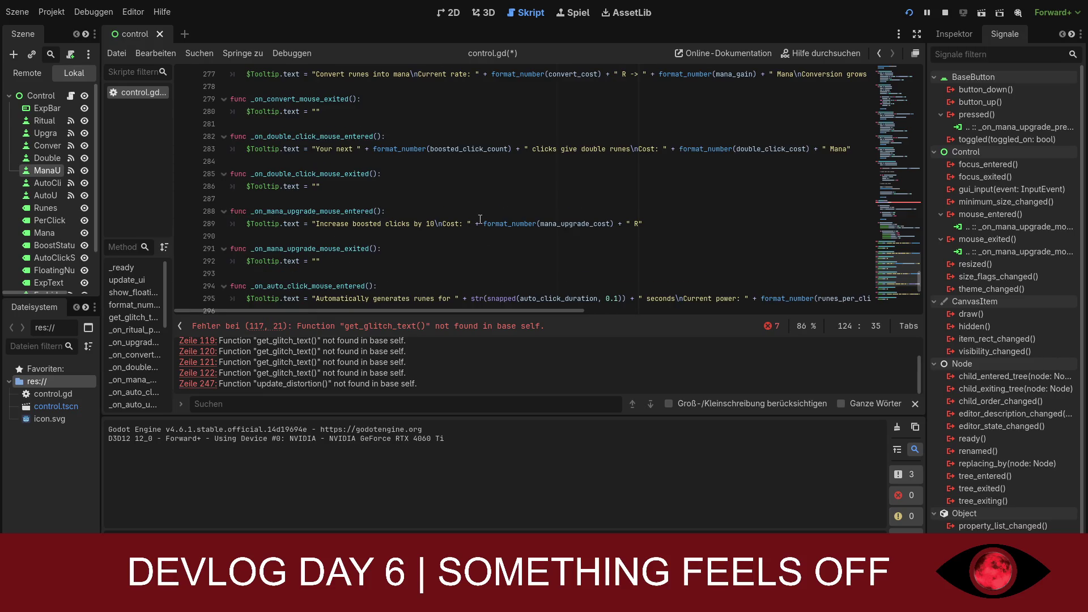
scroll(478, 217, "up", 1)
key("ctrl+z")
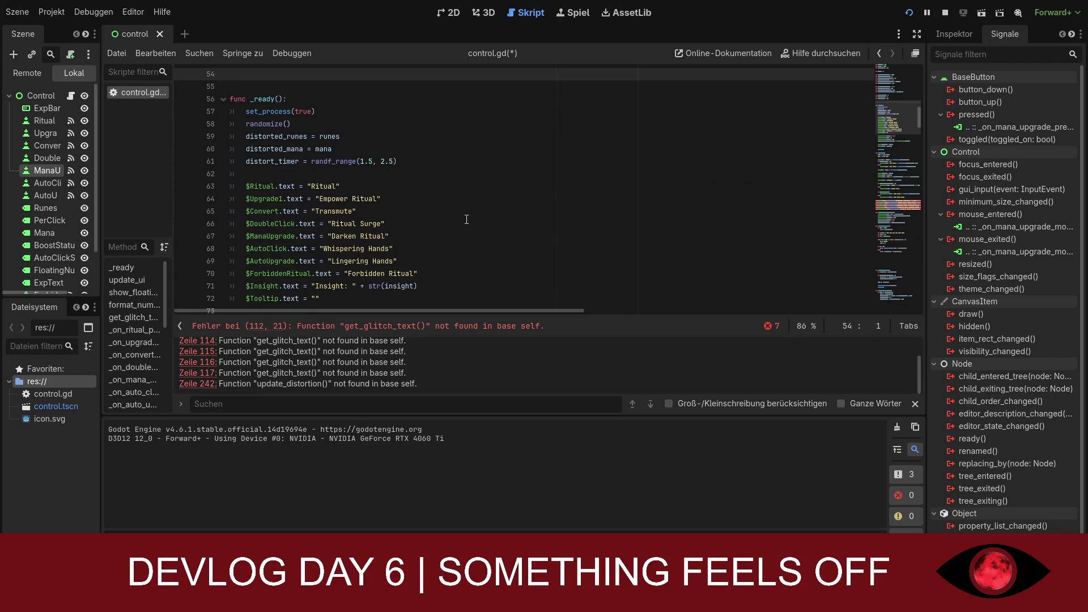
scroll(455, 219, "down", 1, "ctrl")
key("ctrl+z")
key("ctrl+z")
key("ctrl+z")
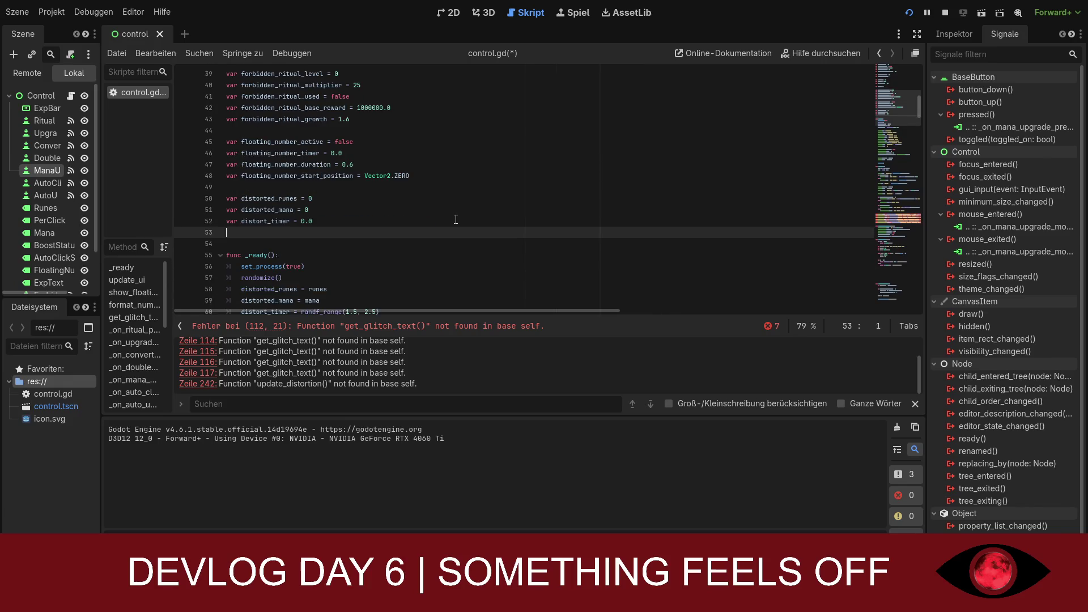
key("ctrl+z")
key("ctrl+z")
key("ctrl+z")
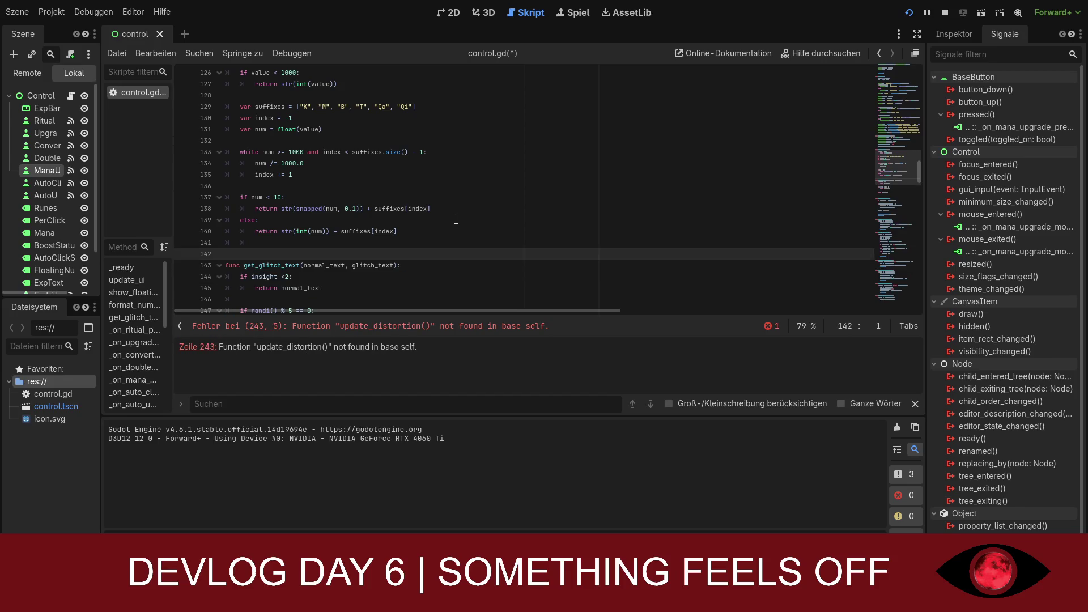
scroll(455, 219, "down", 2)
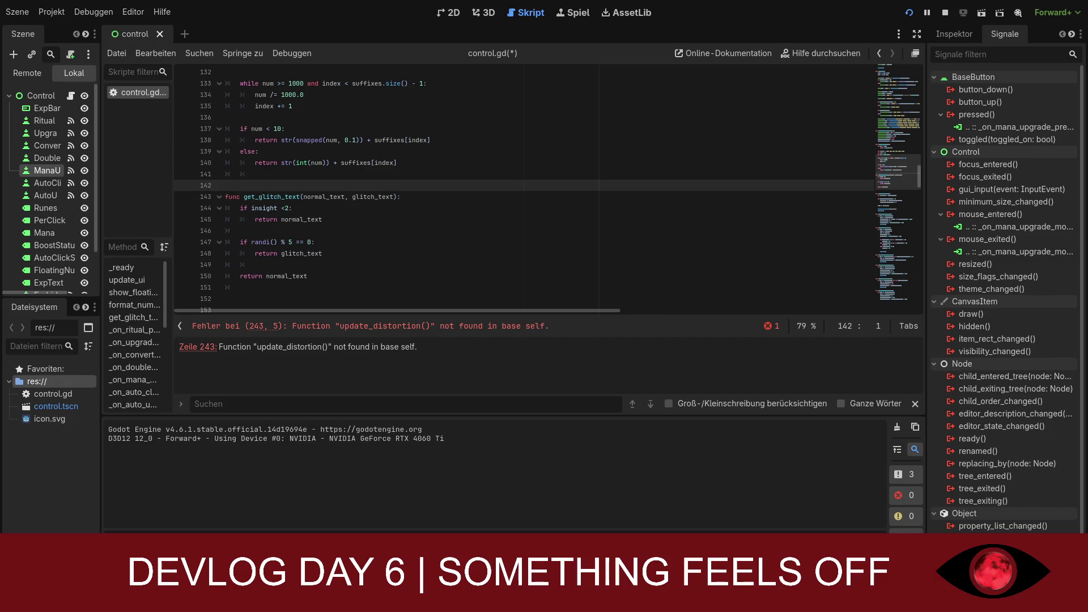
scroll(493, 187, "up", 15)
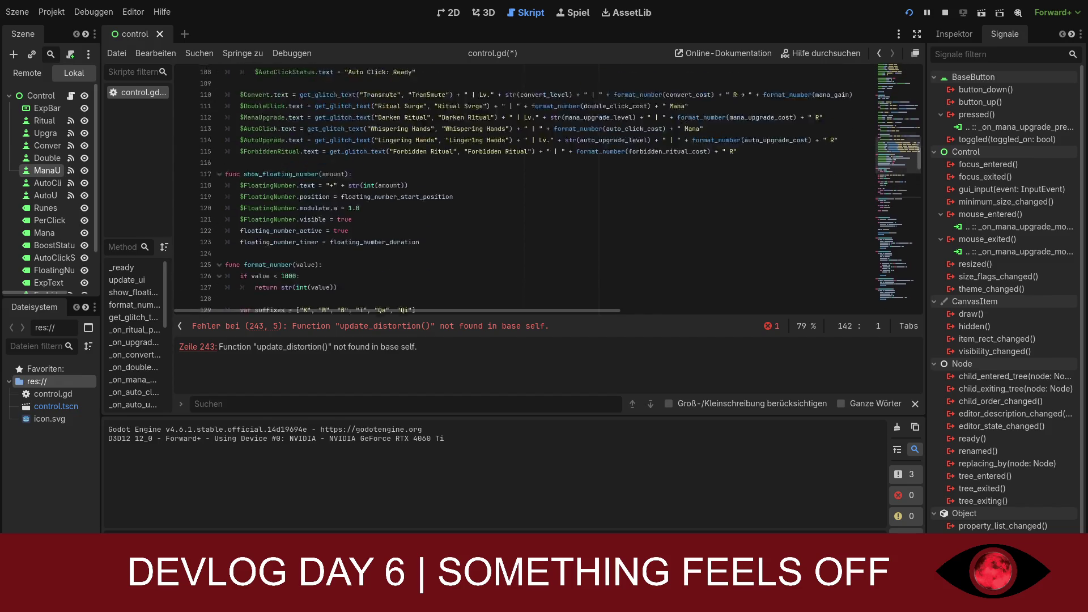
scroll(493, 187, "up", 15)
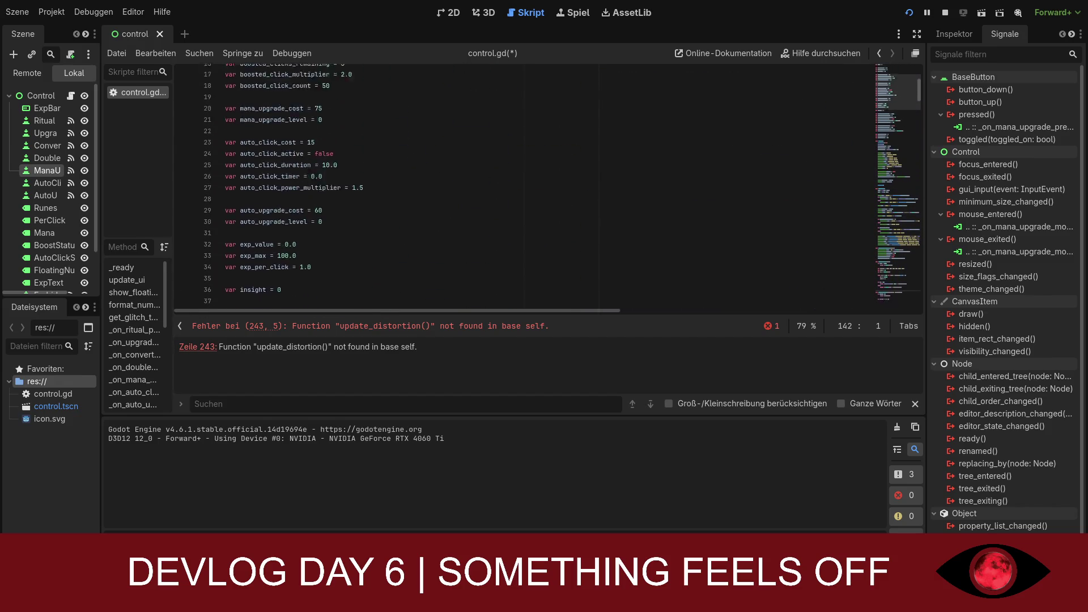
scroll(492, 187, "down", 20)
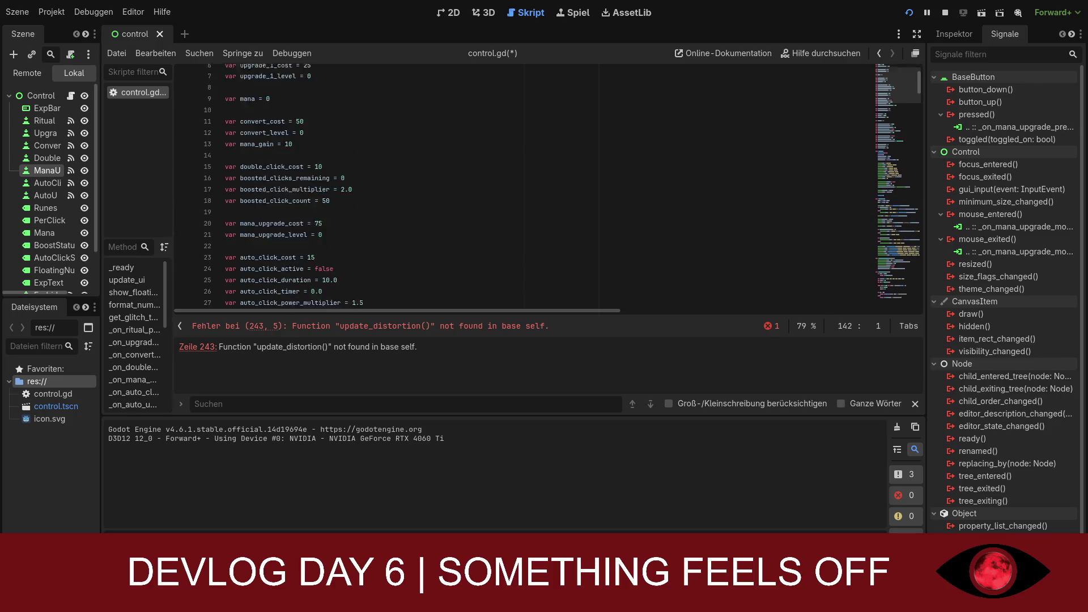
scroll(493, 187, "down", 20)
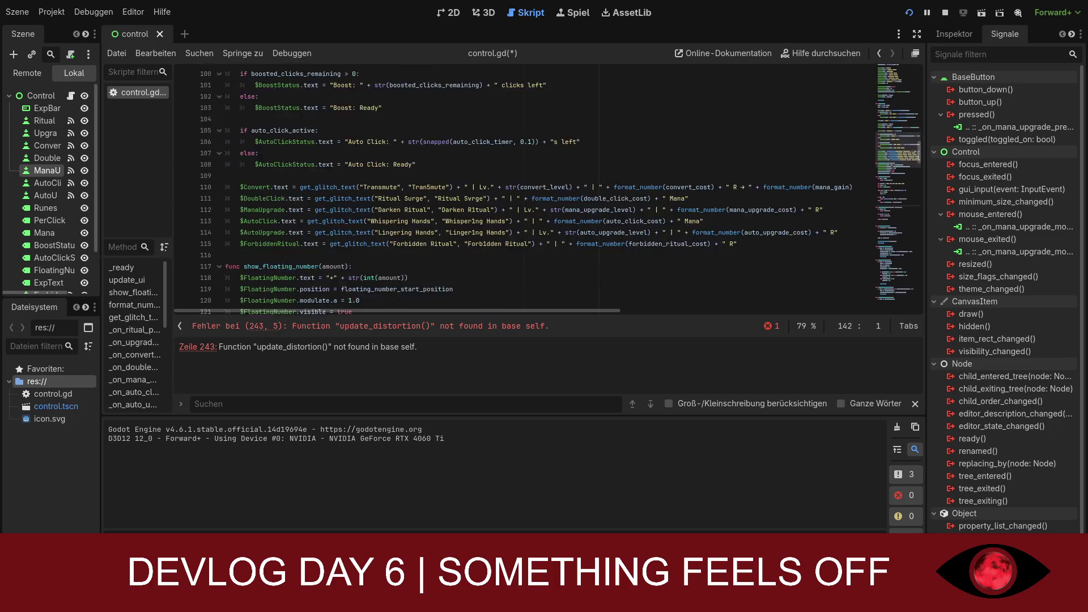
scroll(493, 187, "down", 20)
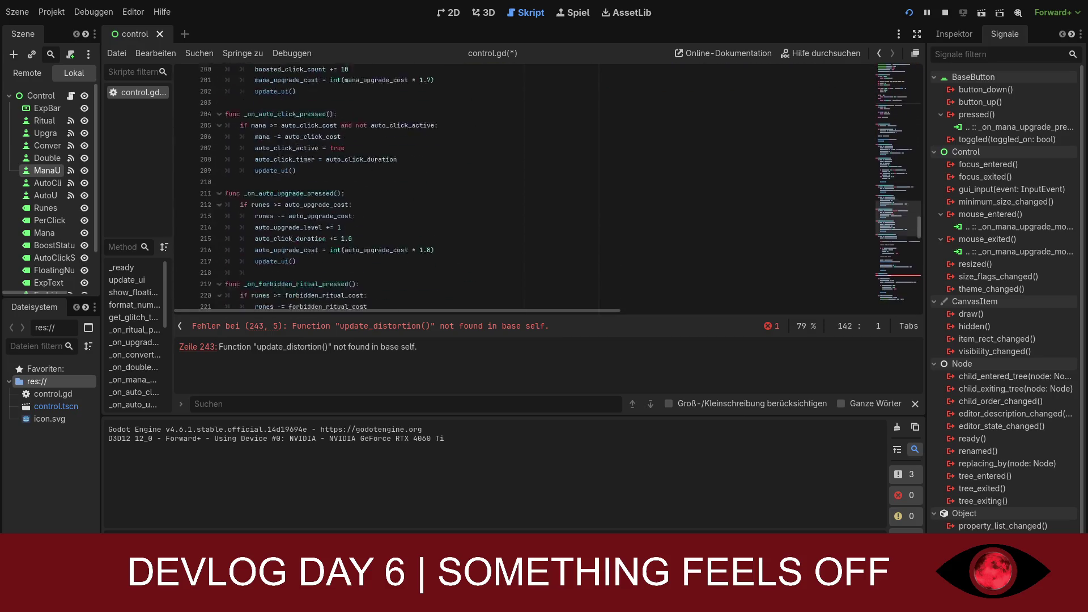
scroll(493, 187, "down", 5)
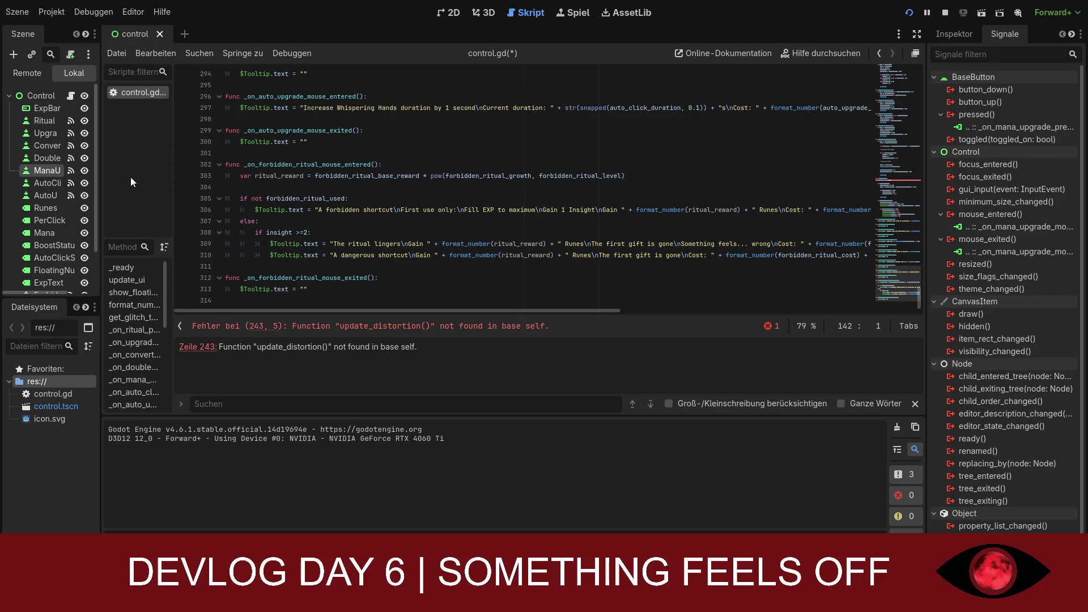
Step: Undo and redo recent edits to restore the blank lines and reach the update_distortion line
left_click(282, 175)
key("ctrl+a")
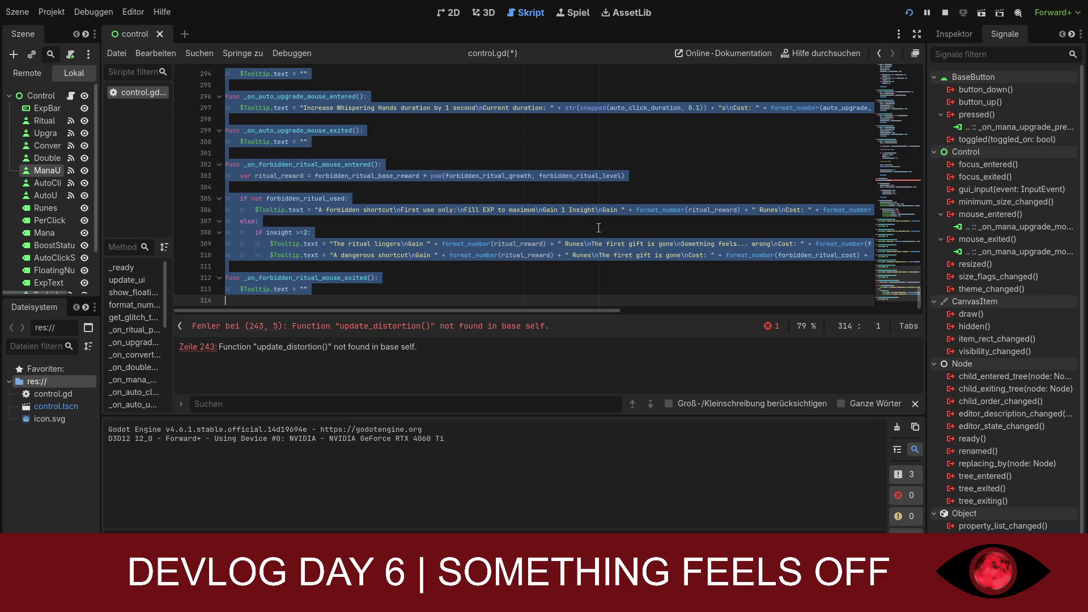
key("ctrl+z")
key("ctrl+z")
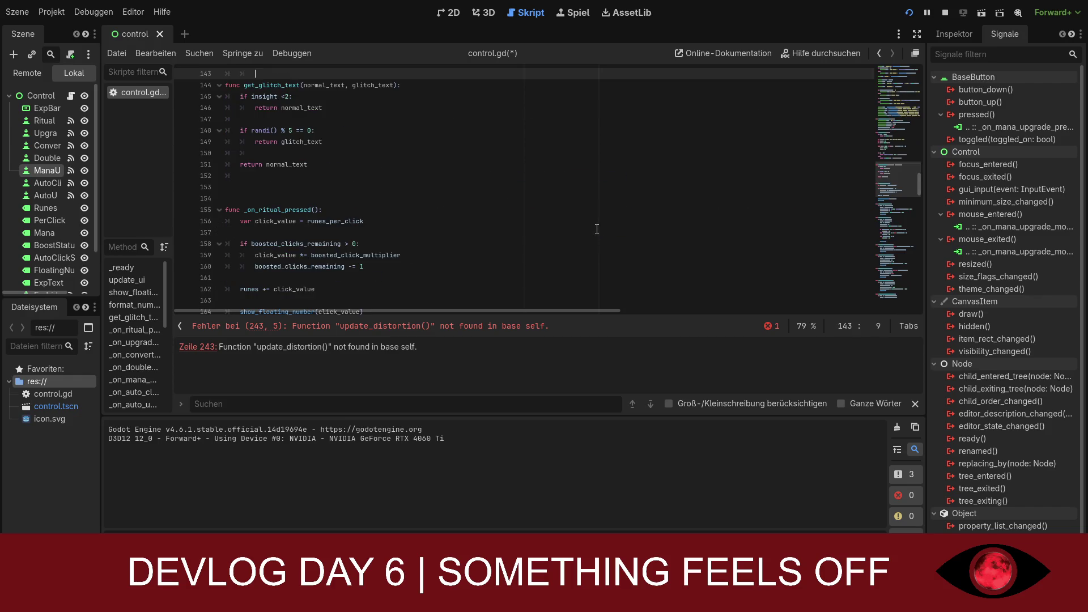
key("ctrl+z")
key("ctrl+y")
key("ctrl+y")
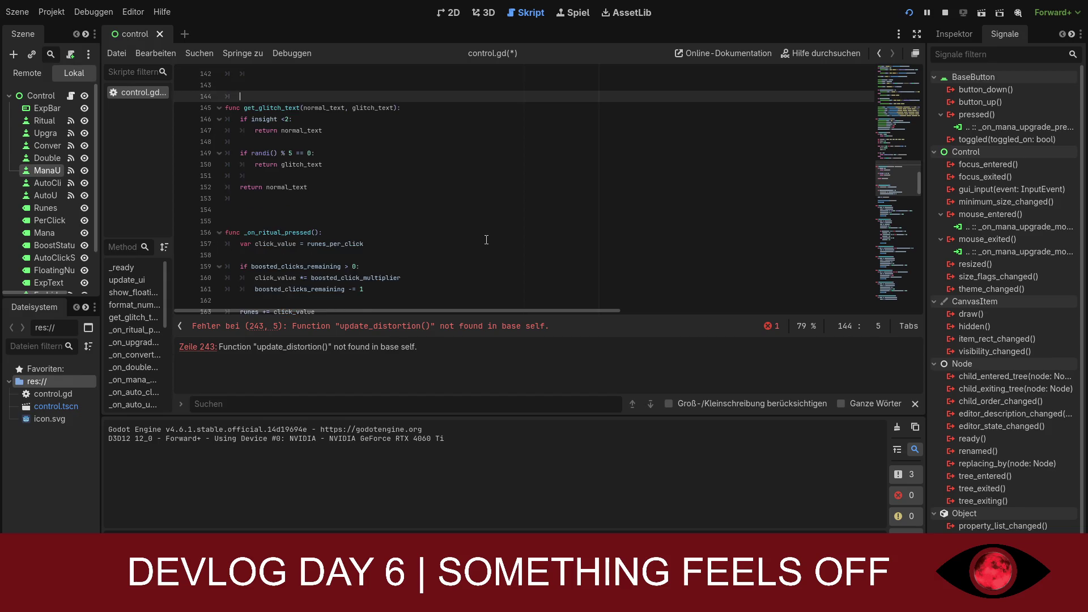
scroll(481, 242, "up", 4)
key("ctrl+y")
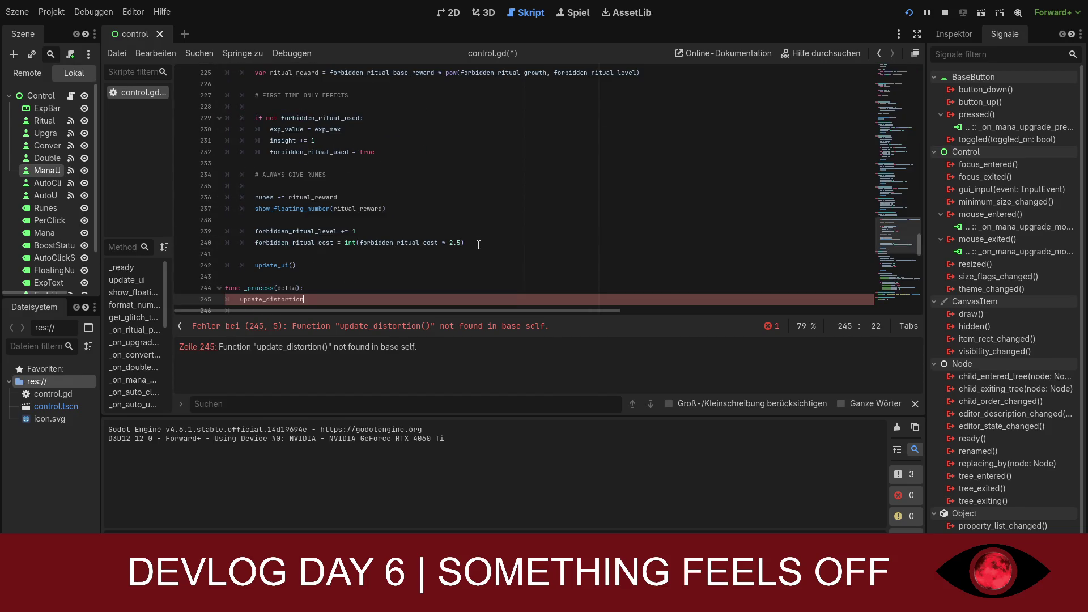
Step: Delete the update_distortion(delta) line from _process and select the whole fixed script
key("Tab")
key("Tab")
key("BackSpace")
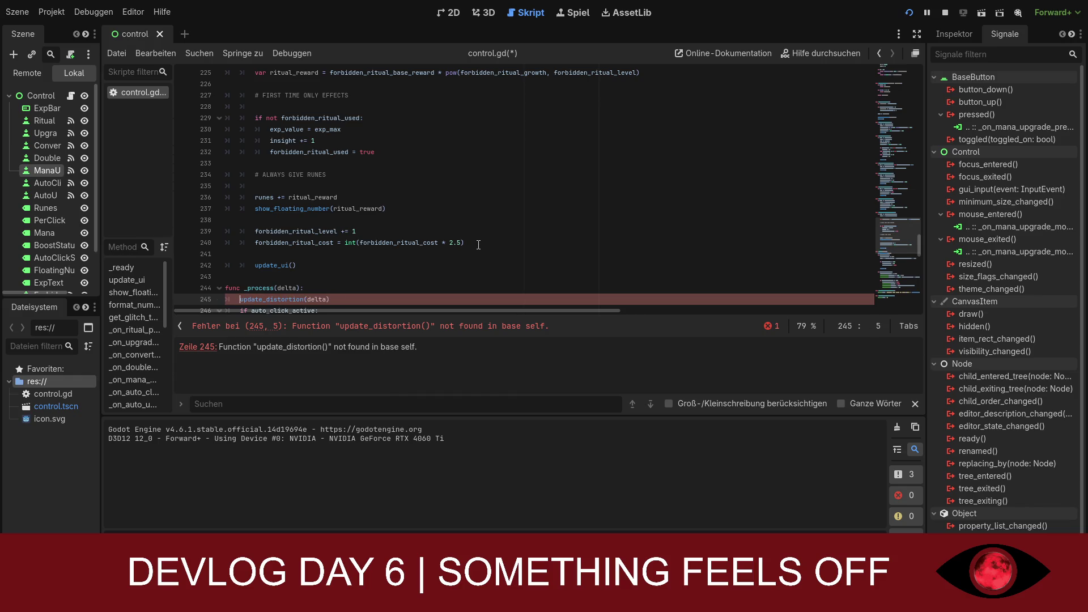
key("End")
key("BackSpace")
key("BackSpace")
key("BackSpace")
type("o")
key("BackSpace")
key("BackSpace")
key("BackSpace")
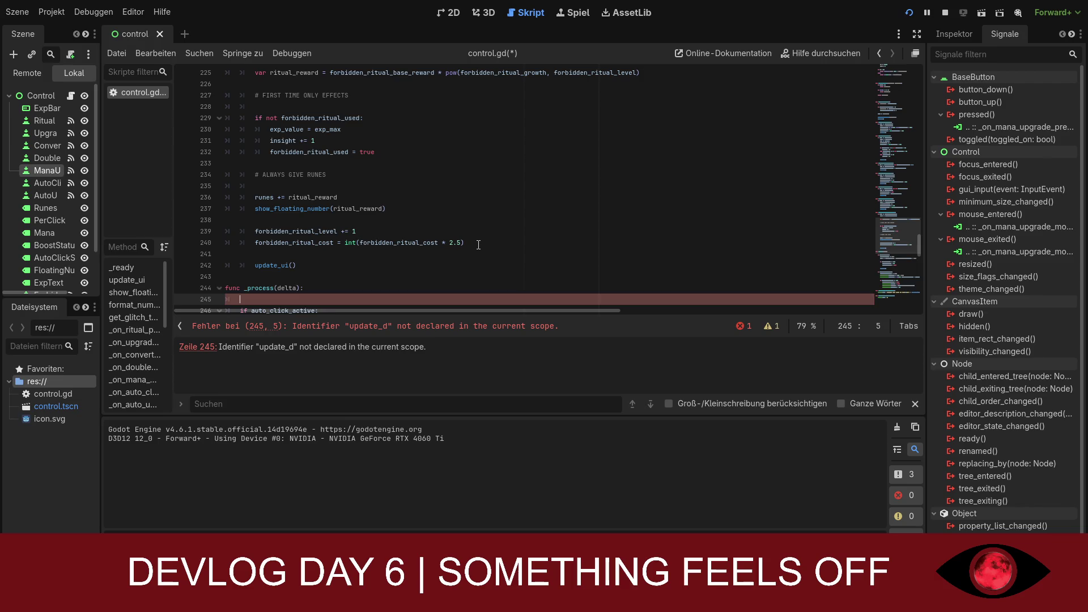
key("ctrl+a")
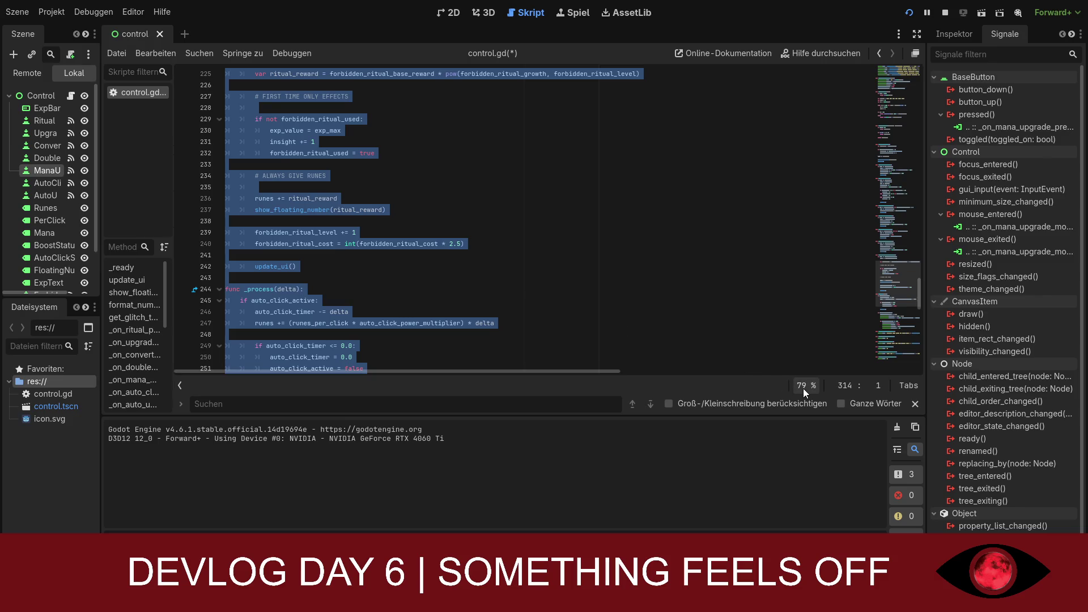
Step: Review _process and _ready in the error-free script with the code zoom back at 79 %
scroll(673, 336, "up", 3, "ctrl")
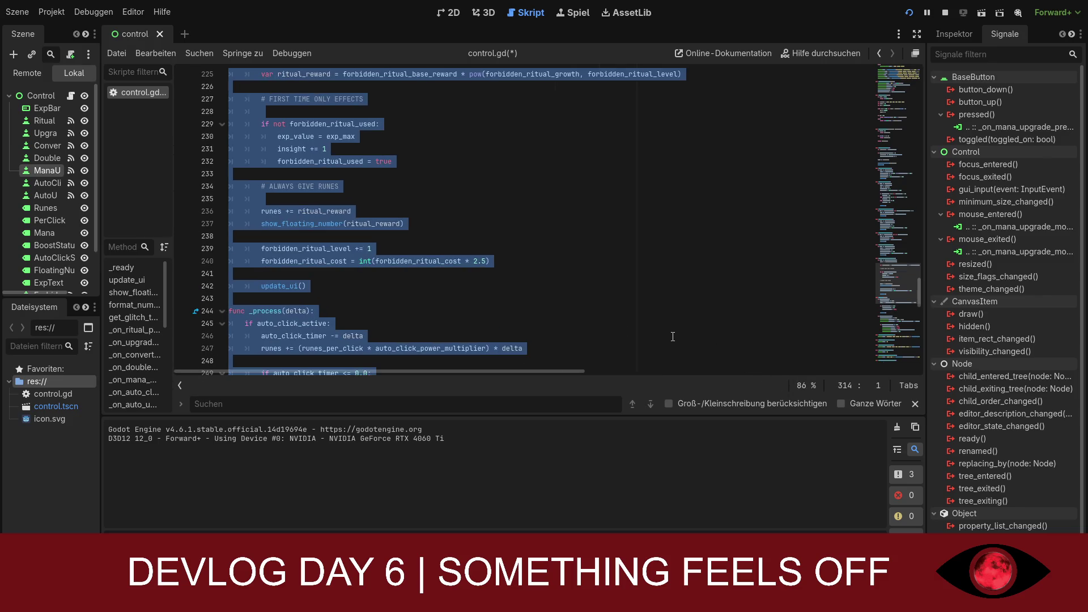
scroll(617, 365, "down", 4)
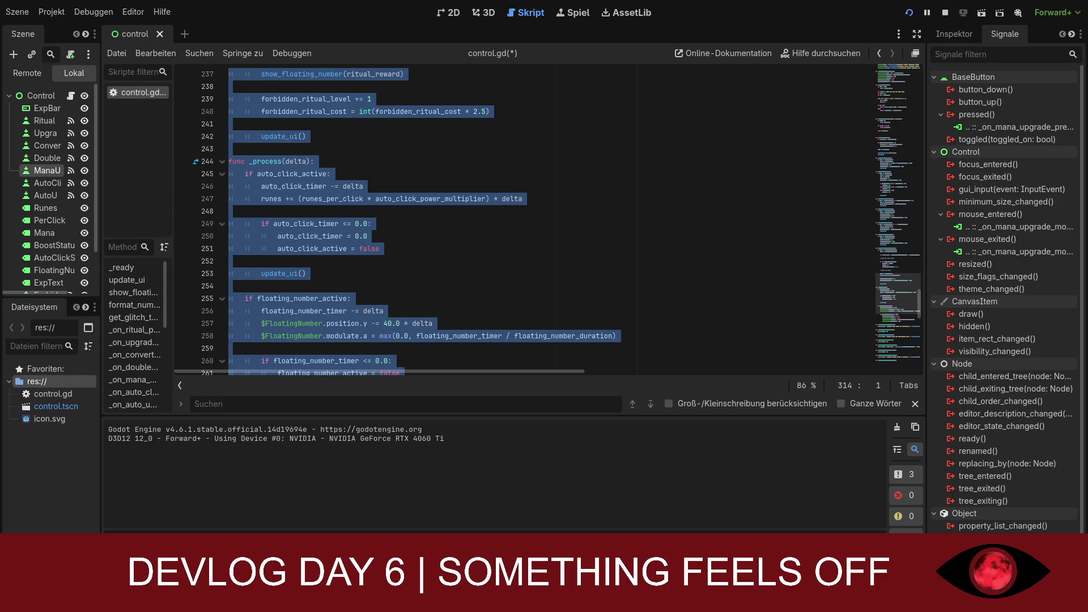
scroll(326, 179, "up", 10)
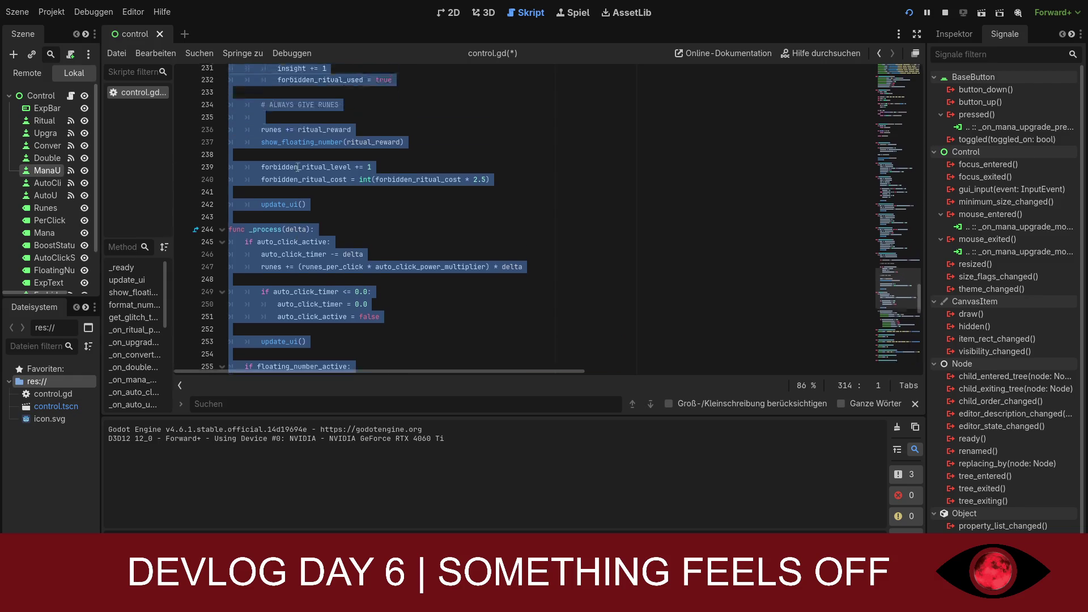
left_click(325, 179)
scroll(325, 179, "up", 5)
scroll(328, 184, "down", 13)
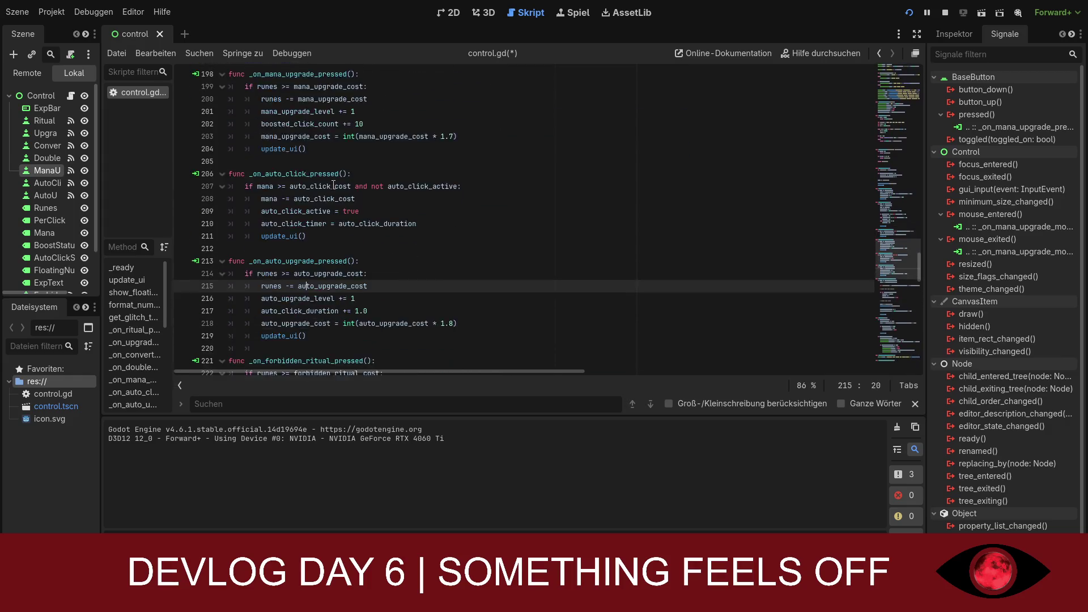
key("ctrl+minus")
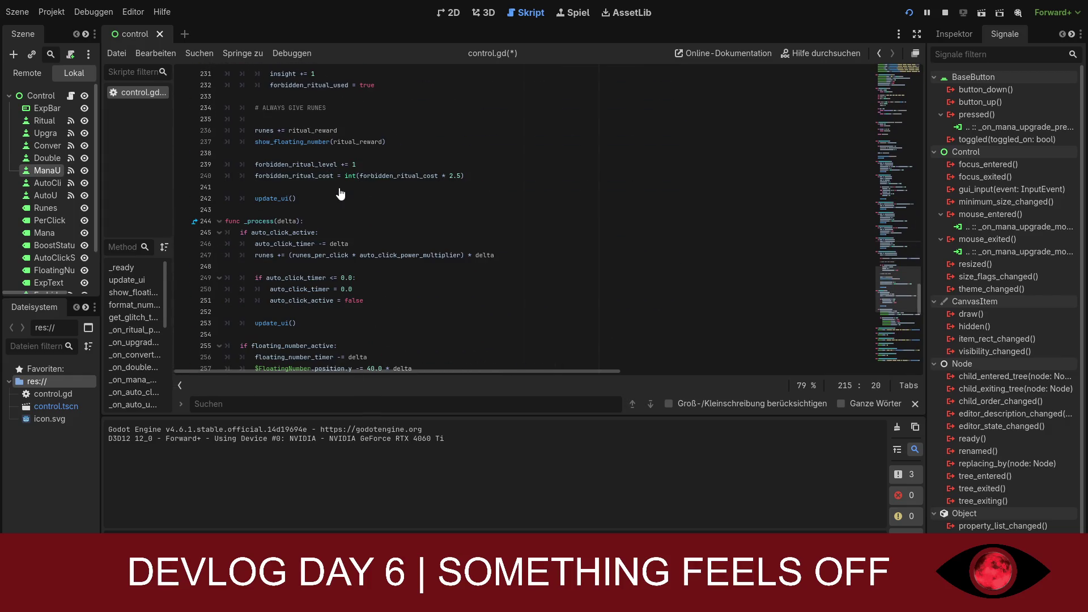
scroll(341, 193, "down", 3)
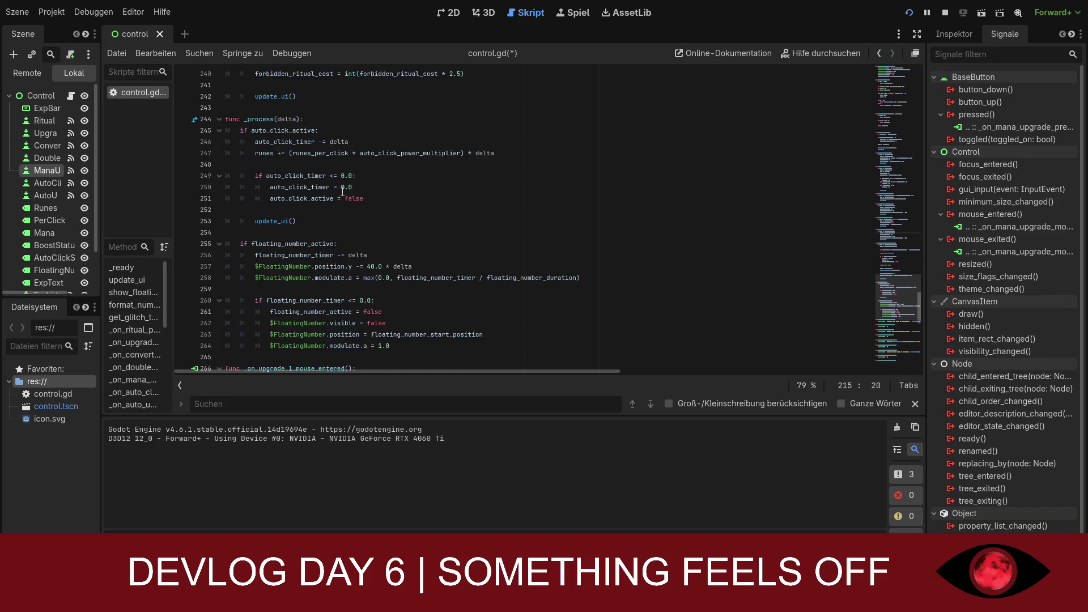
key("ctrl+z")
scroll(342, 192, "up", 3)
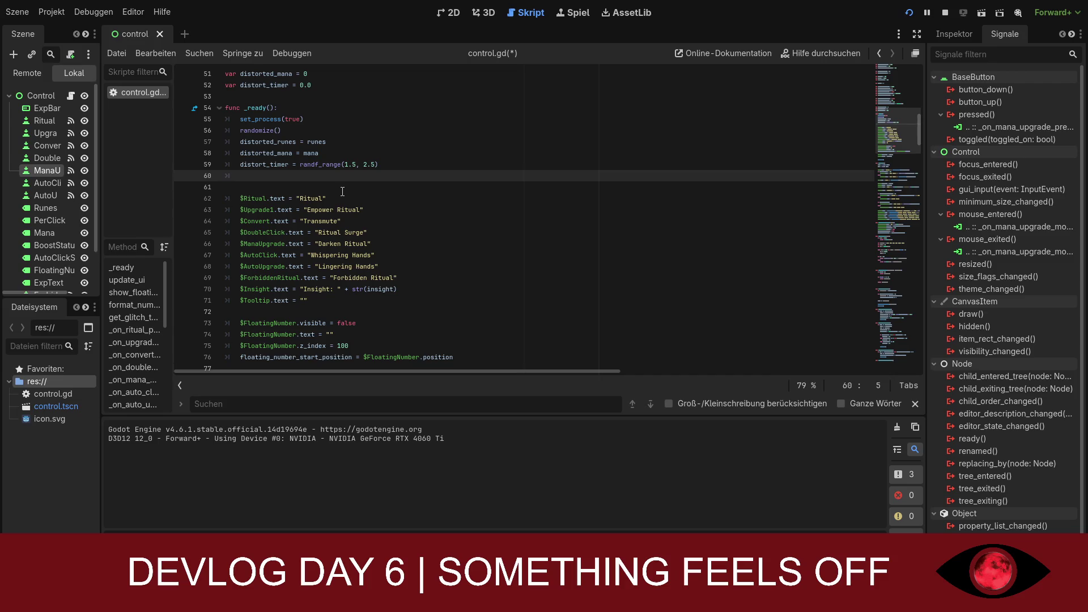
scroll(349, 196, "down", 1)
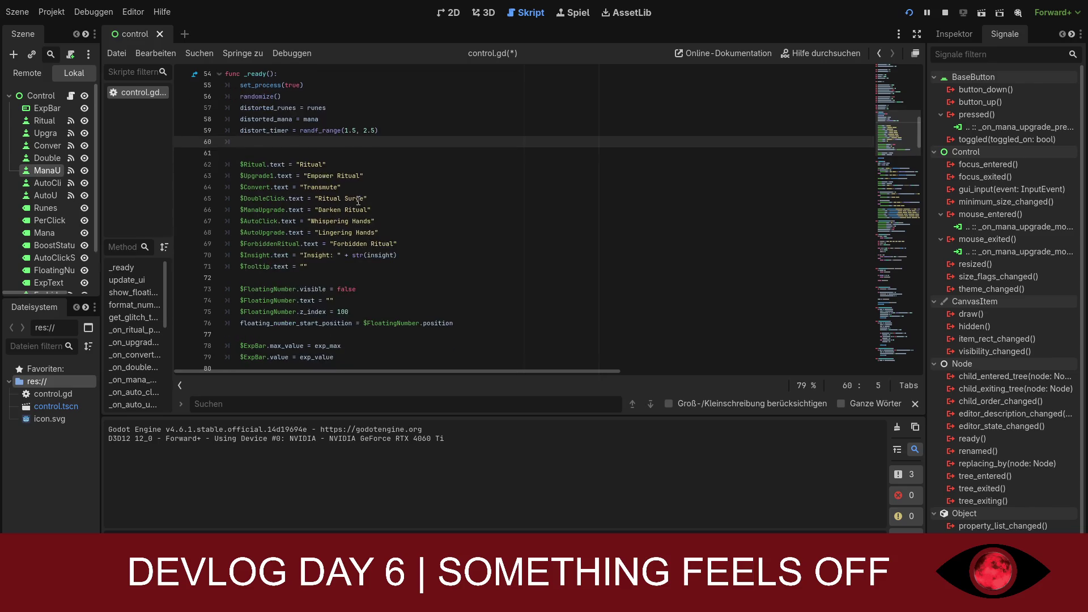
scroll(357, 200, "up", 2)
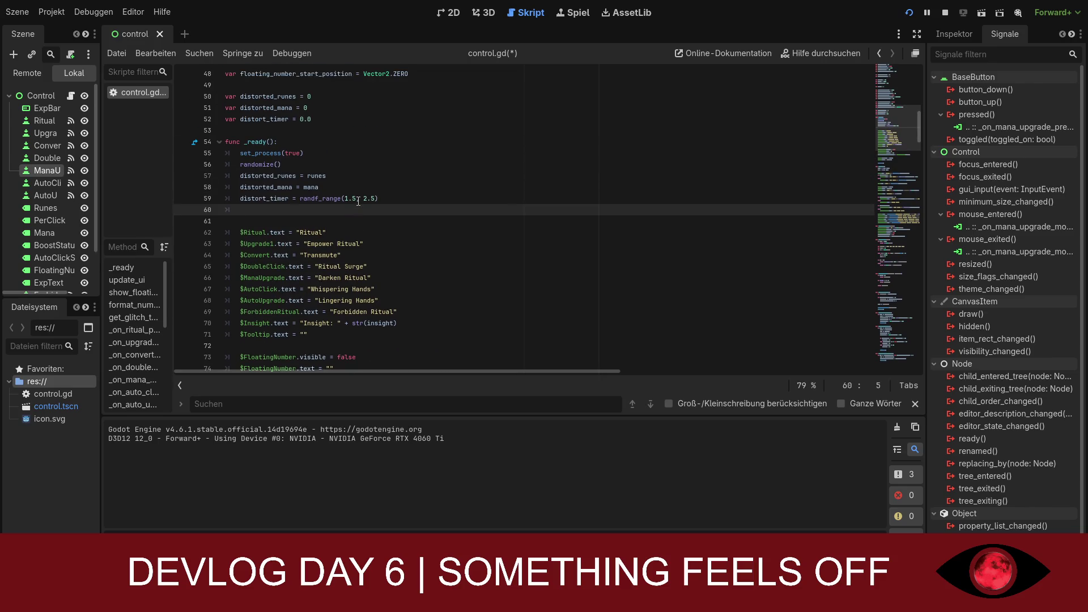
scroll(357, 201, "down", 2)
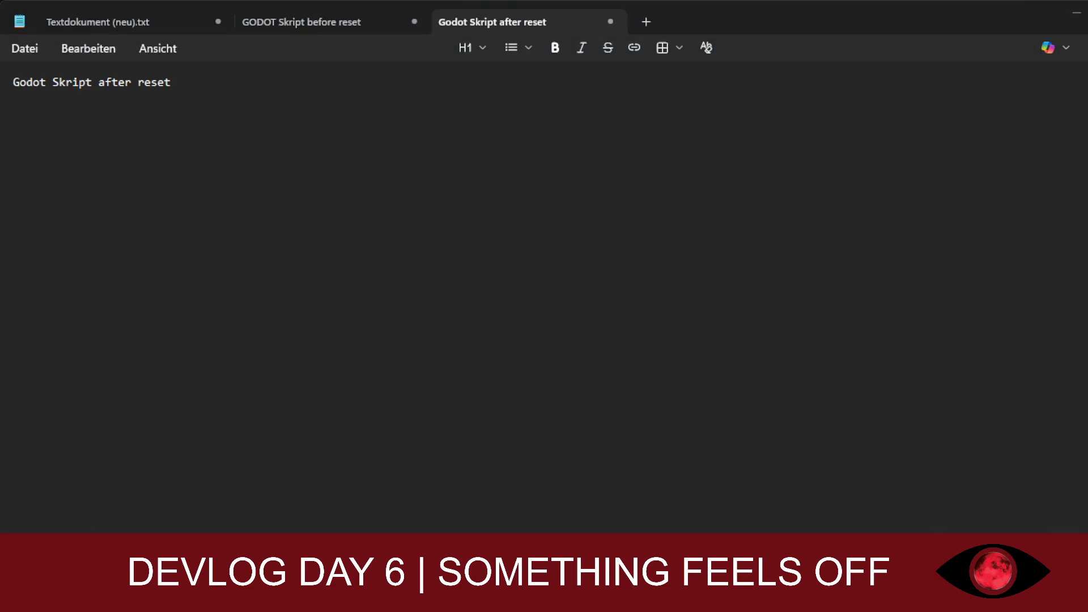
Step: Write 'yep i broke it trying to fix it' in Textdokument (neu).txt, then show the pre-reset copy
left_click(300, 21)
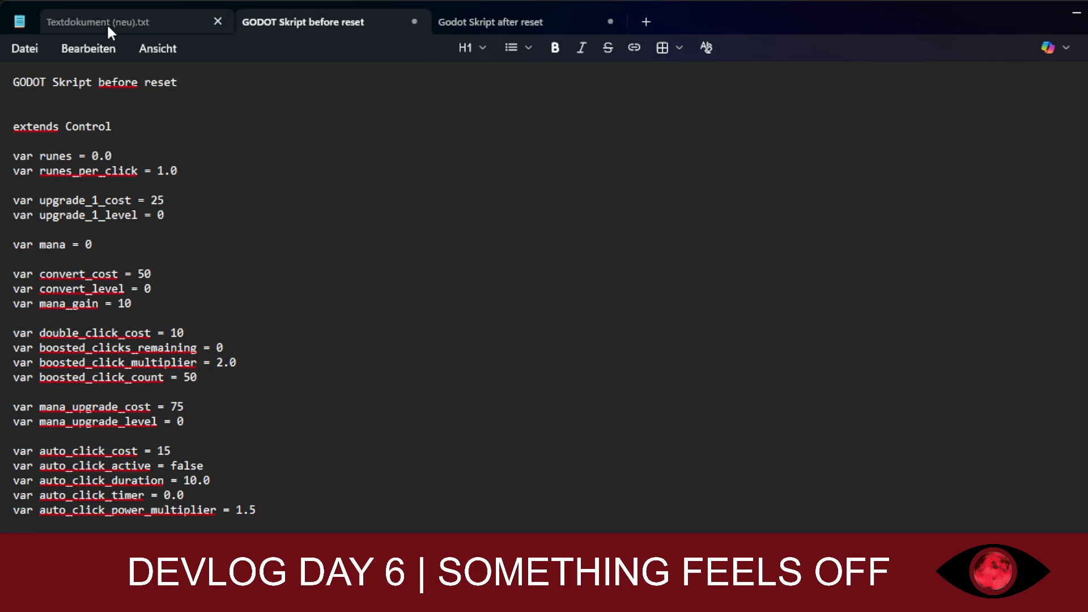
left_click(106, 23)
key("Return")
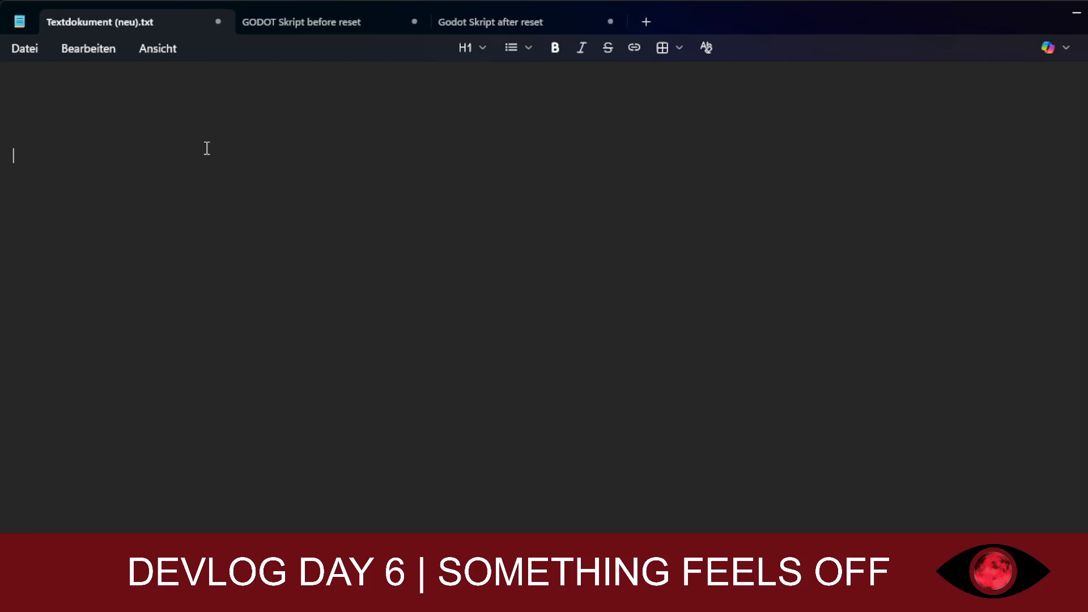
type("yep i b")
type("roke it ")
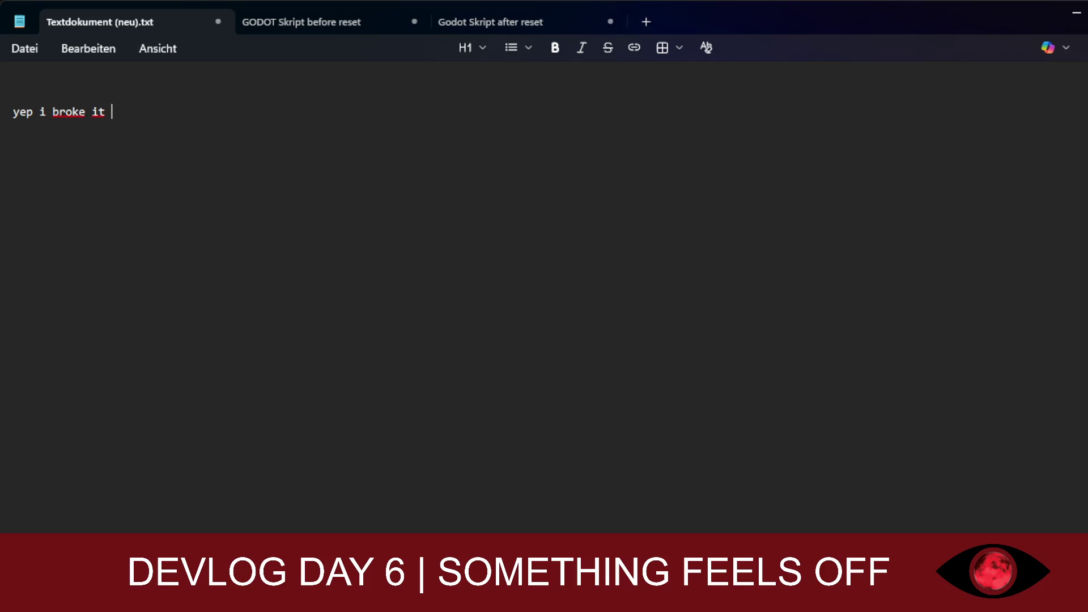
type("tr")
type("ying to fix it")
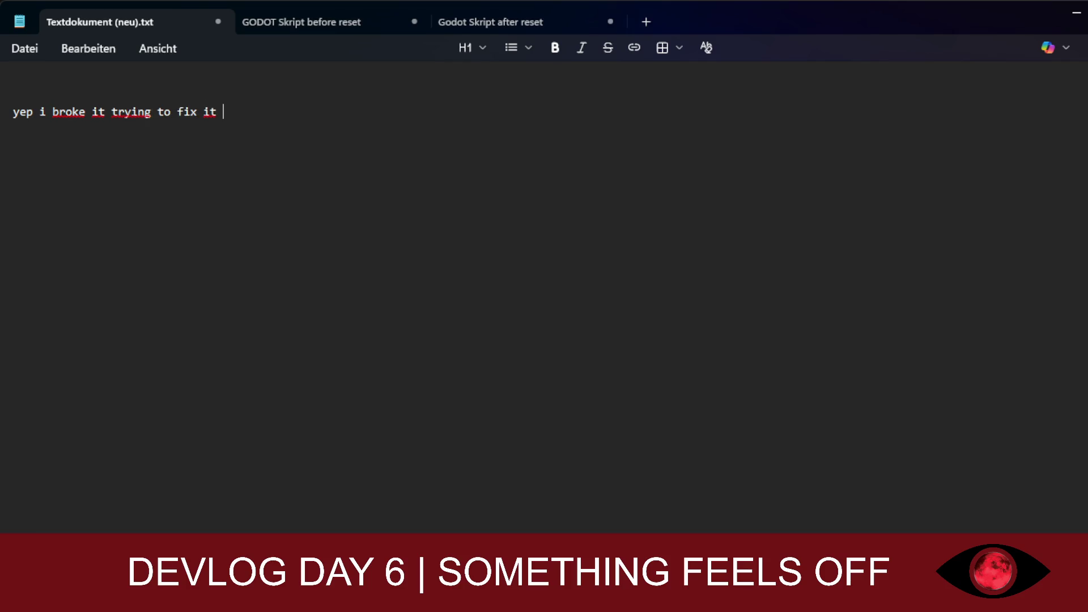
key("Return")
left_click(258, 29)
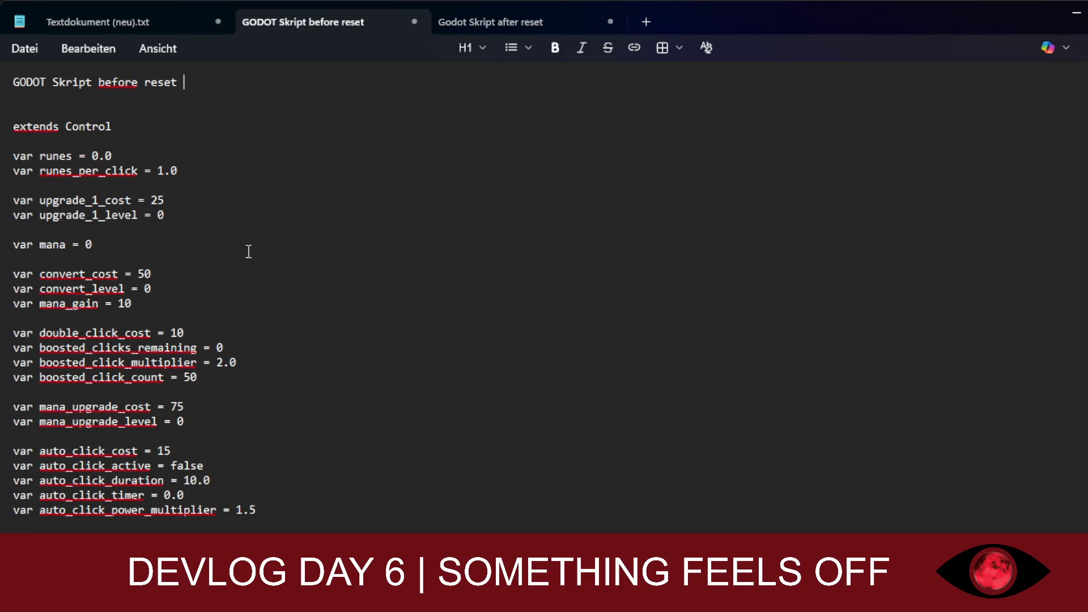
scroll(177, 218, "down", 10)
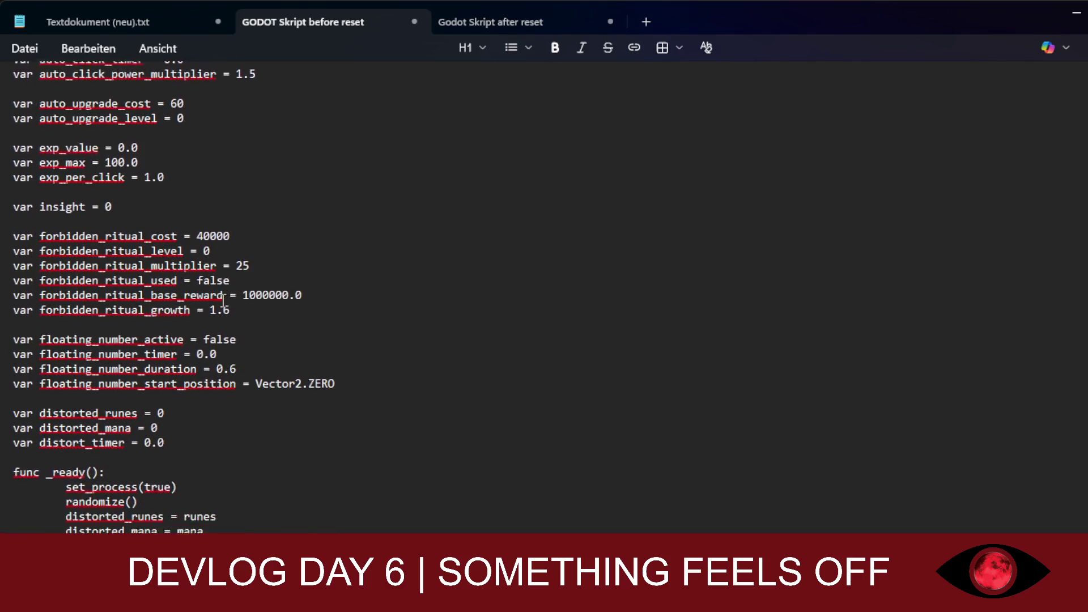
scroll(215, 340, "down", 2)
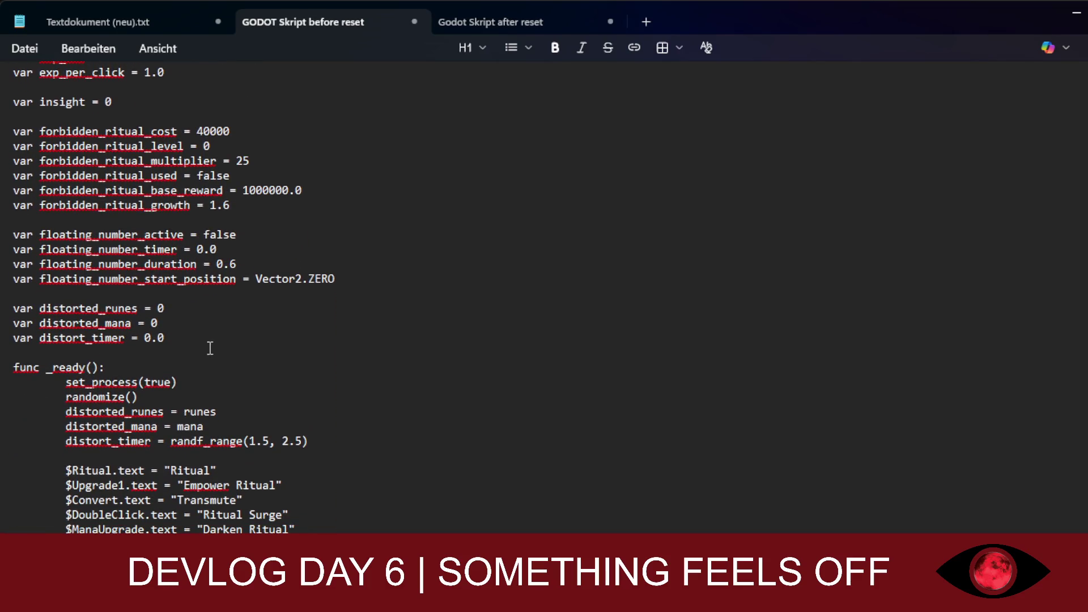
scroll(209, 347, "down", 5)
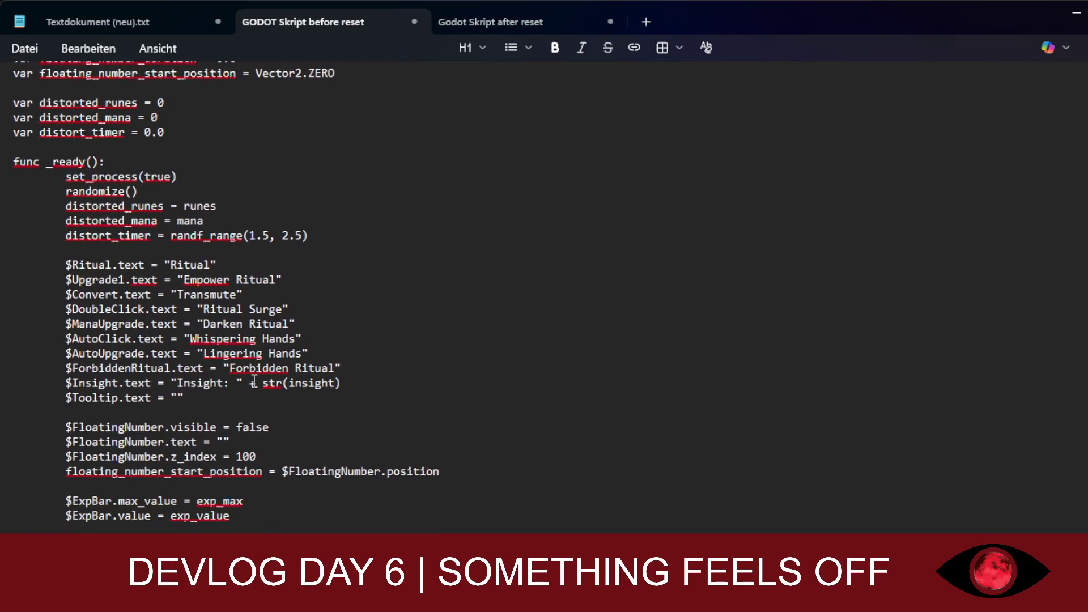
scroll(253, 383, "down", 1)
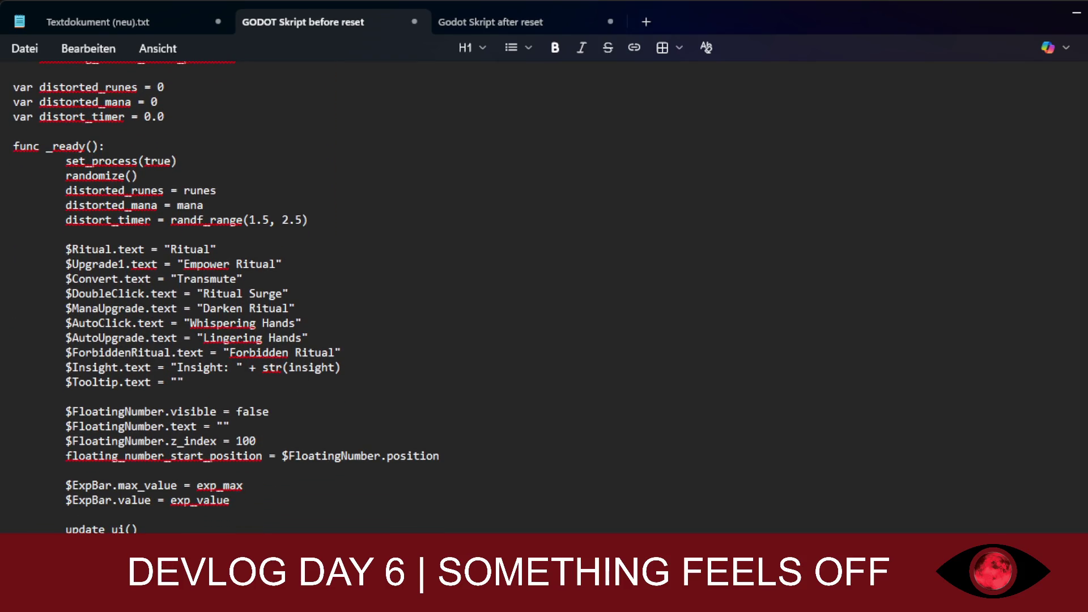
scroll(323, 317, "down", 4)
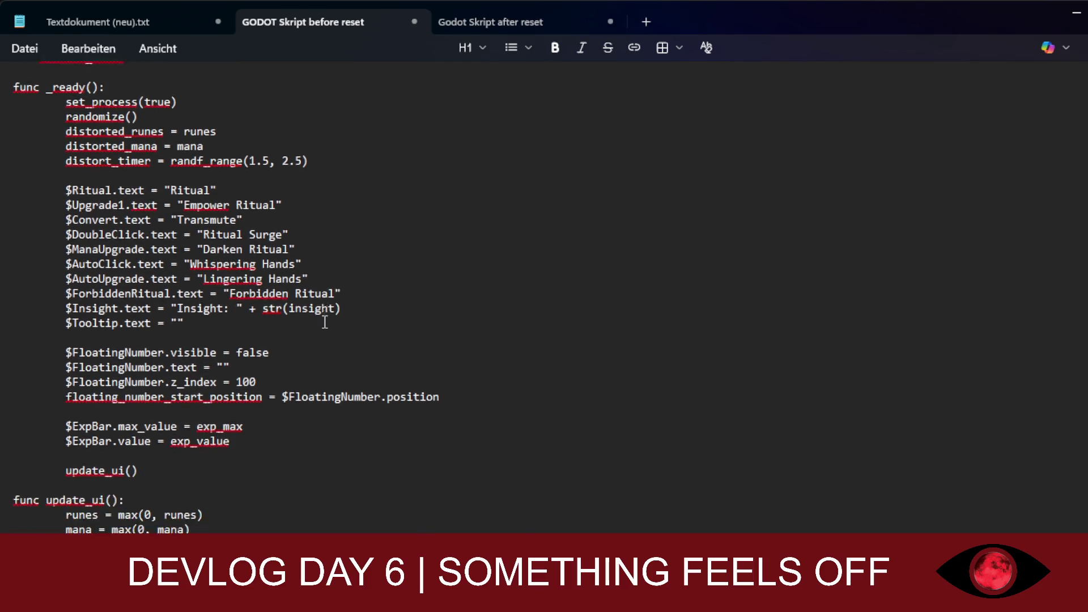
scroll(326, 323, "down", 4)
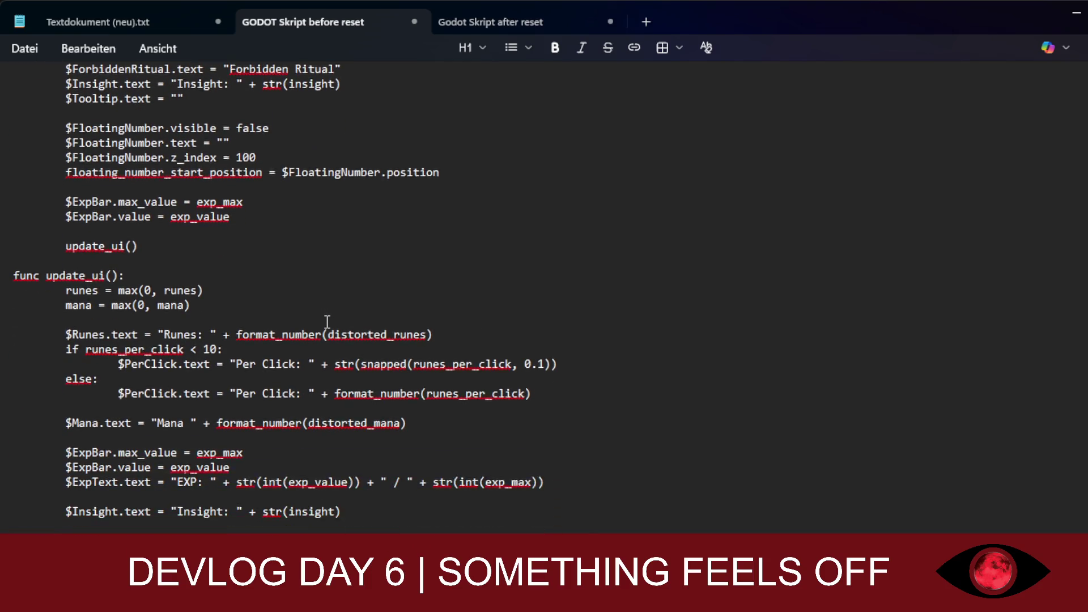
scroll(237, 256, "down", 1)
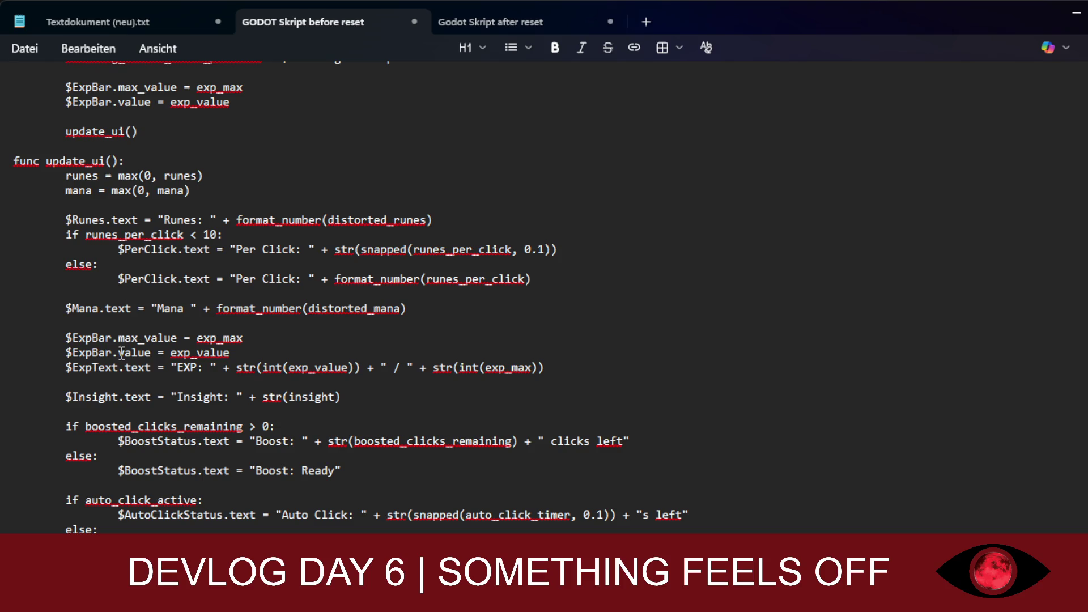
scroll(113, 318, "down", 3)
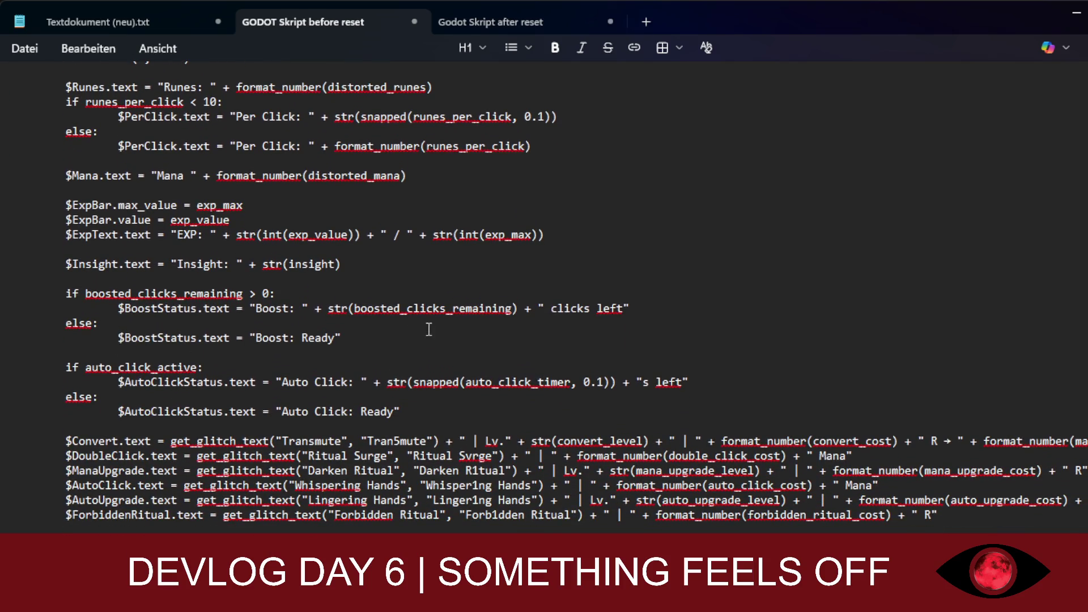
scroll(284, 351, "down", 2)
scroll(219, 369, "down", 3)
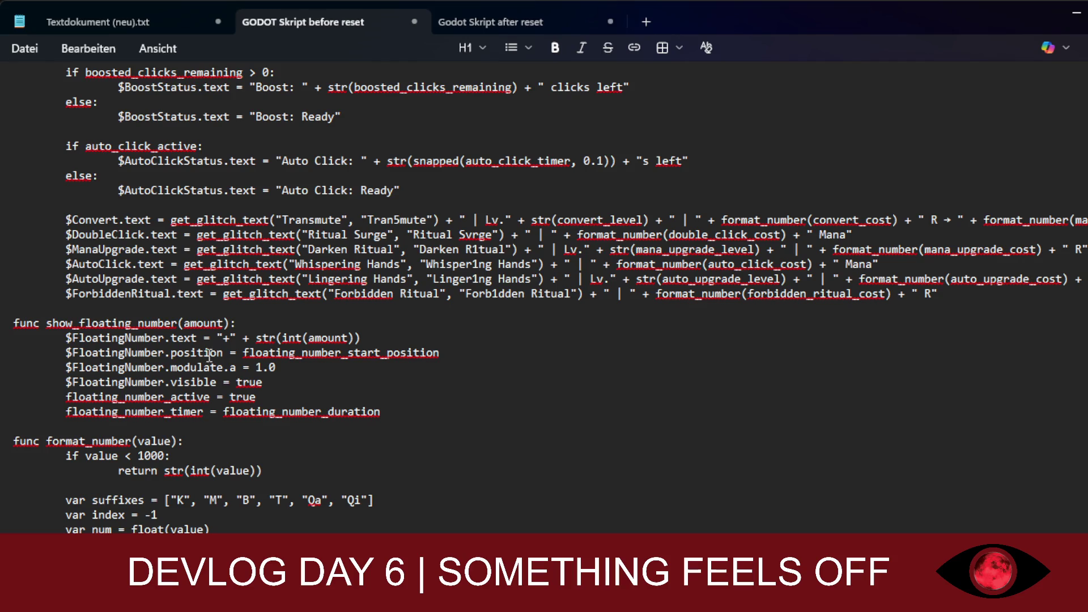
scroll(209, 355, "down", 4)
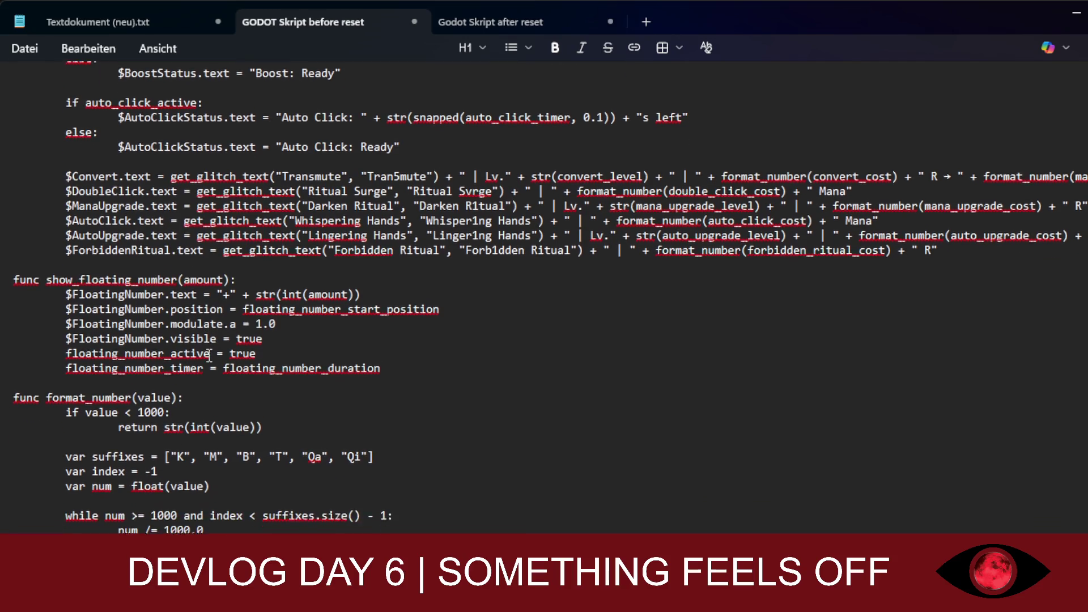
scroll(209, 355, "down", 5)
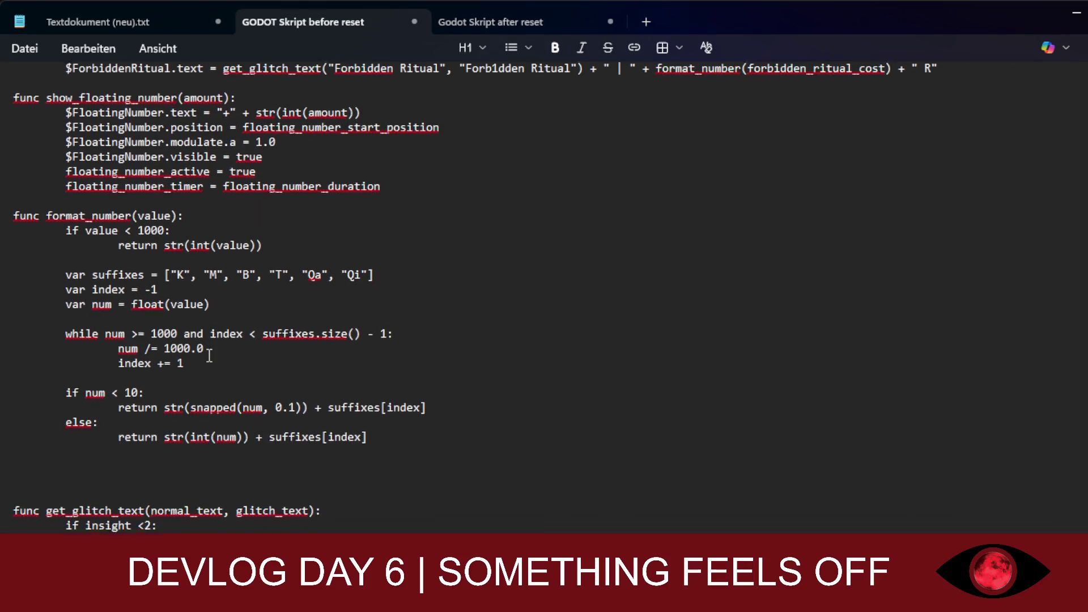
scroll(209, 355, "down", 7)
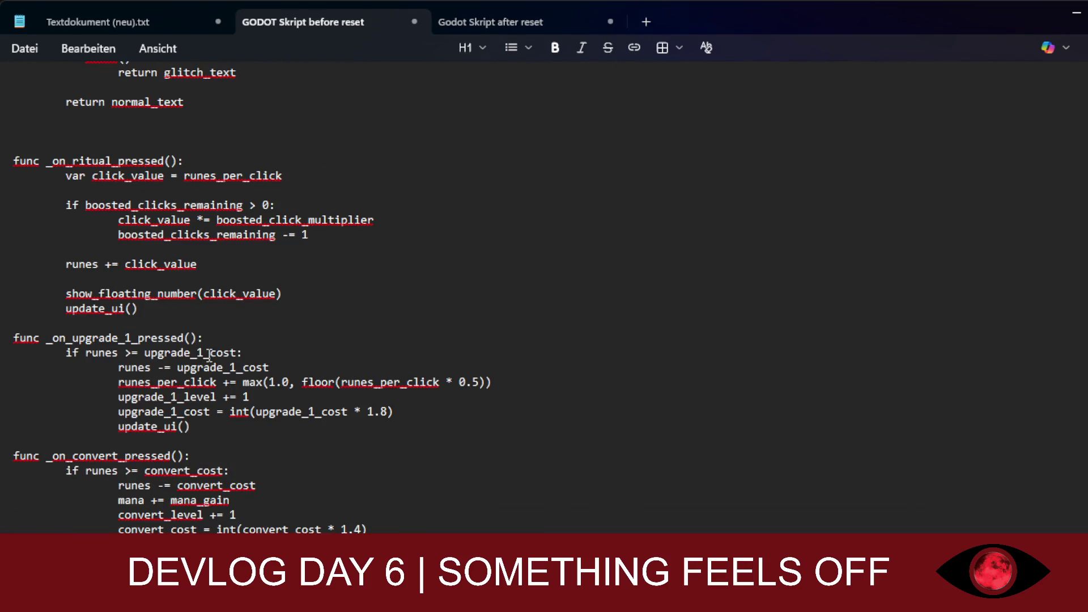
scroll(209, 355, "down", 1)
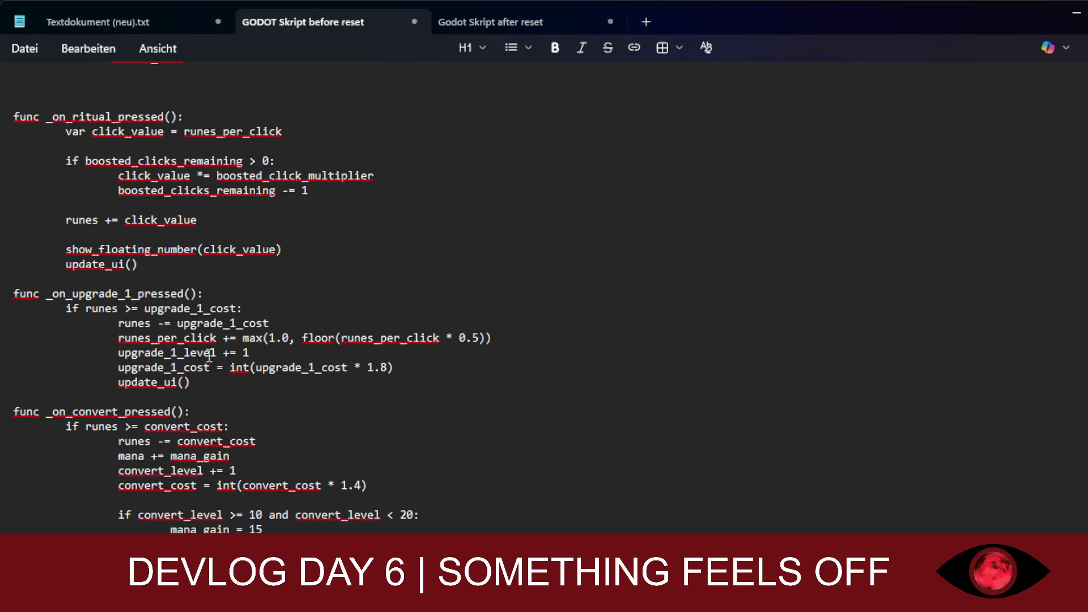
scroll(209, 356, "down", 3)
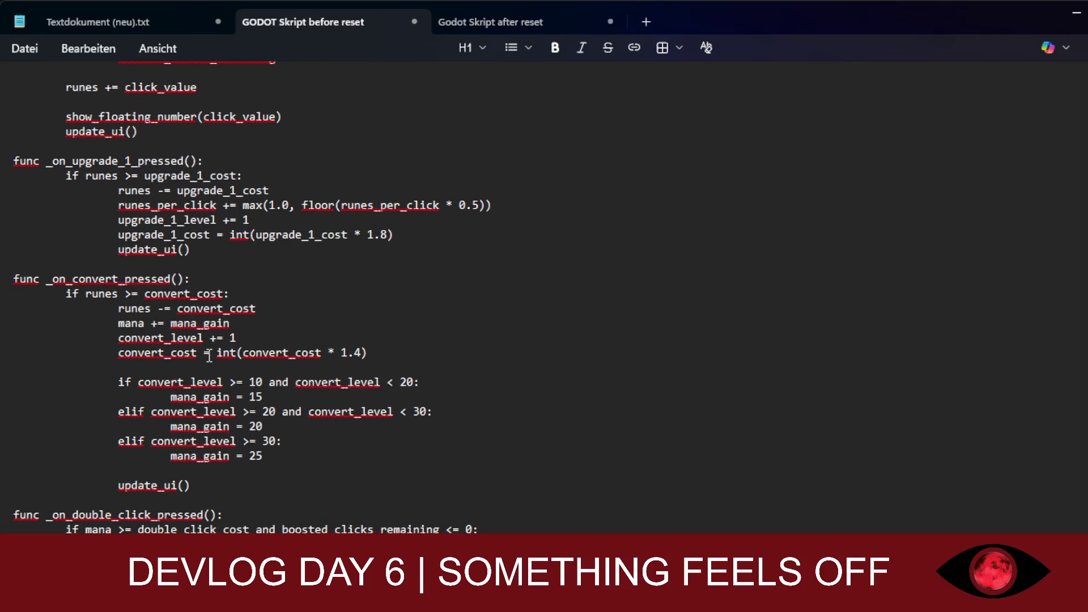
scroll(209, 355, "down", 5)
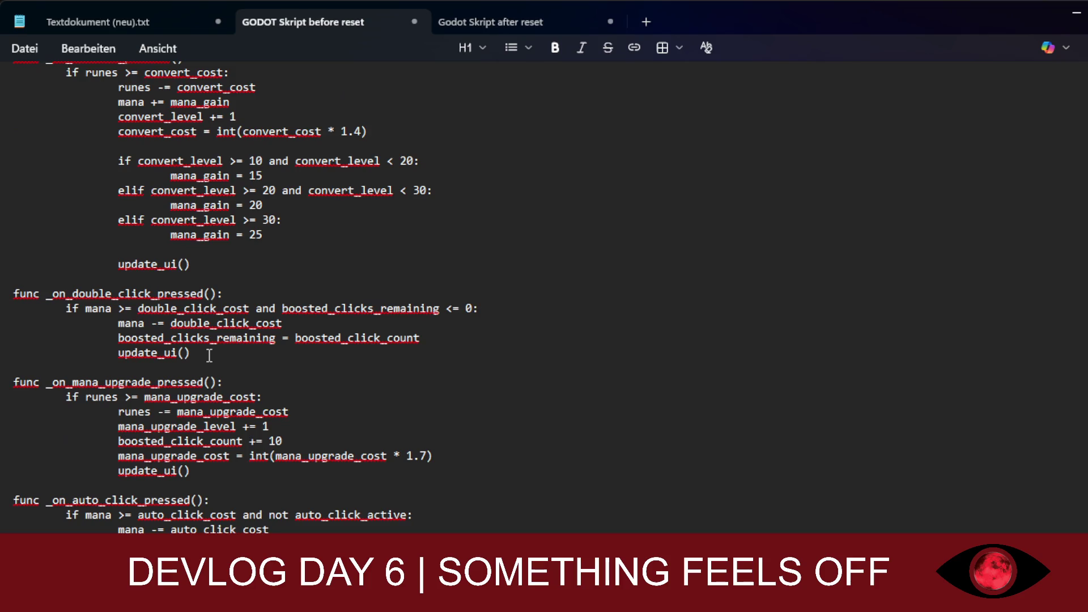
scroll(210, 355, "down", 5)
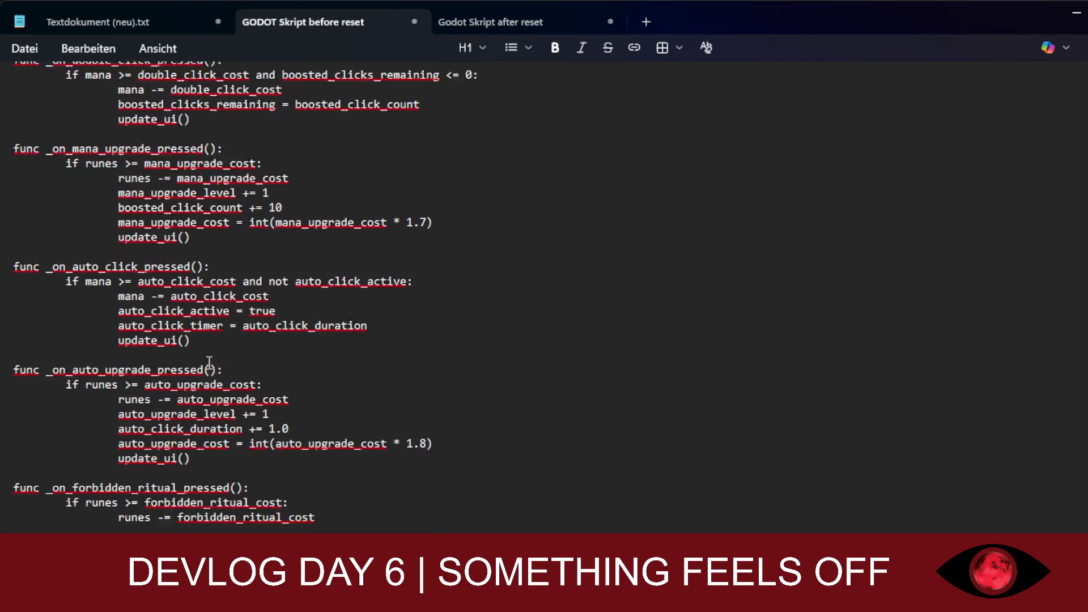
scroll(209, 363, "down", 9)
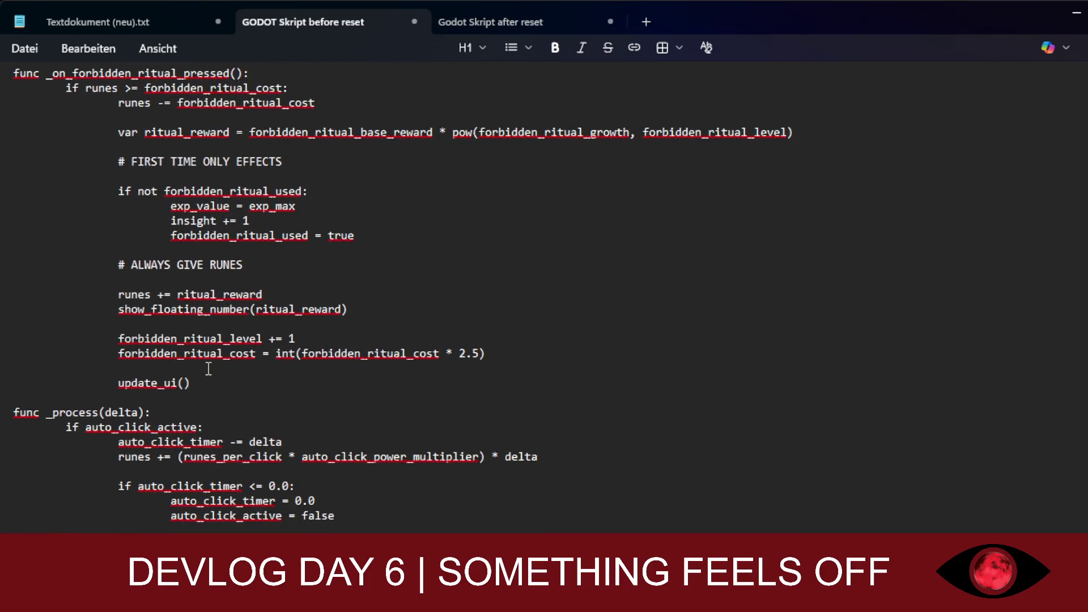
scroll(208, 369, "down", 6)
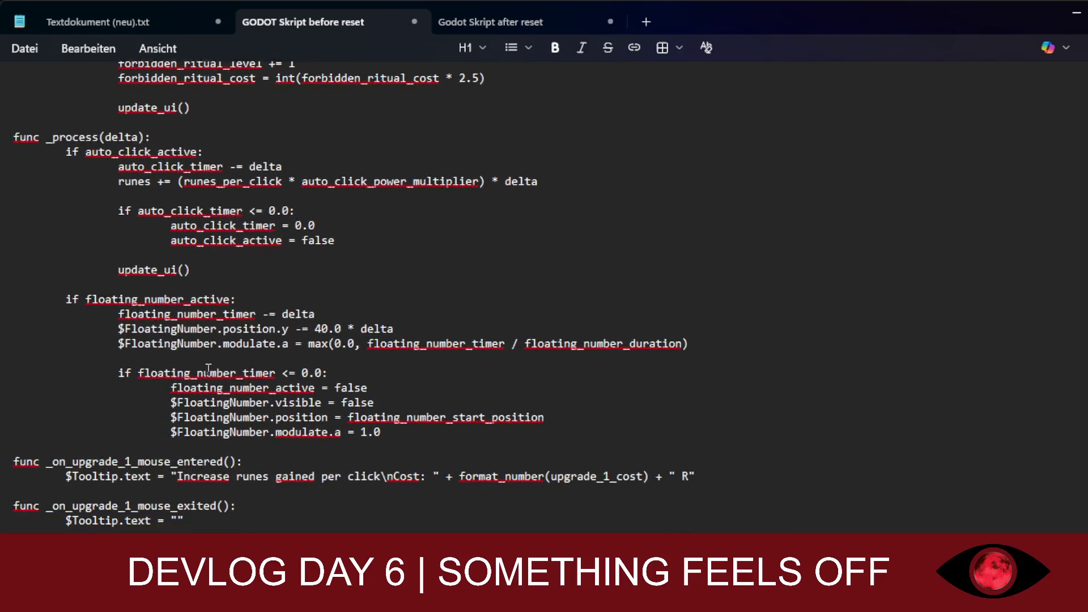
scroll(208, 369, "down", 6)
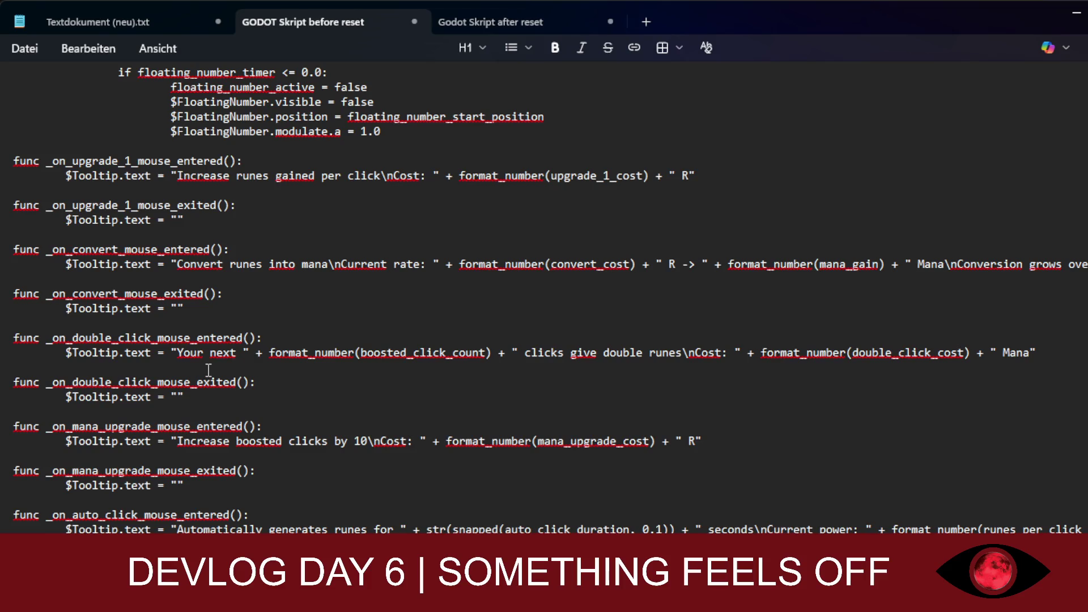
scroll(209, 369, "down", 8)
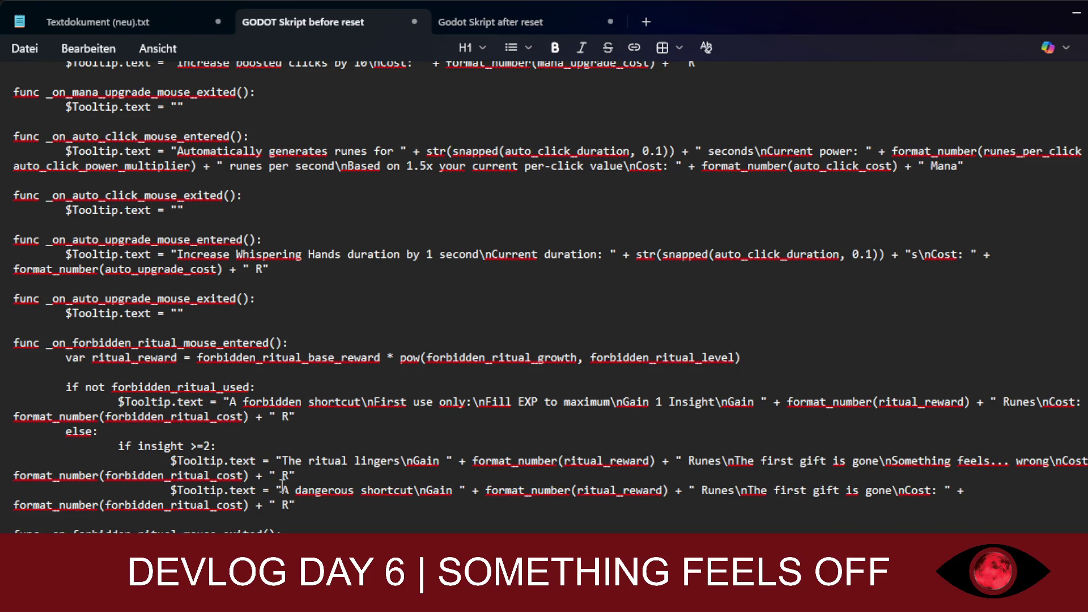
scroll(186, 521, "up", 20)
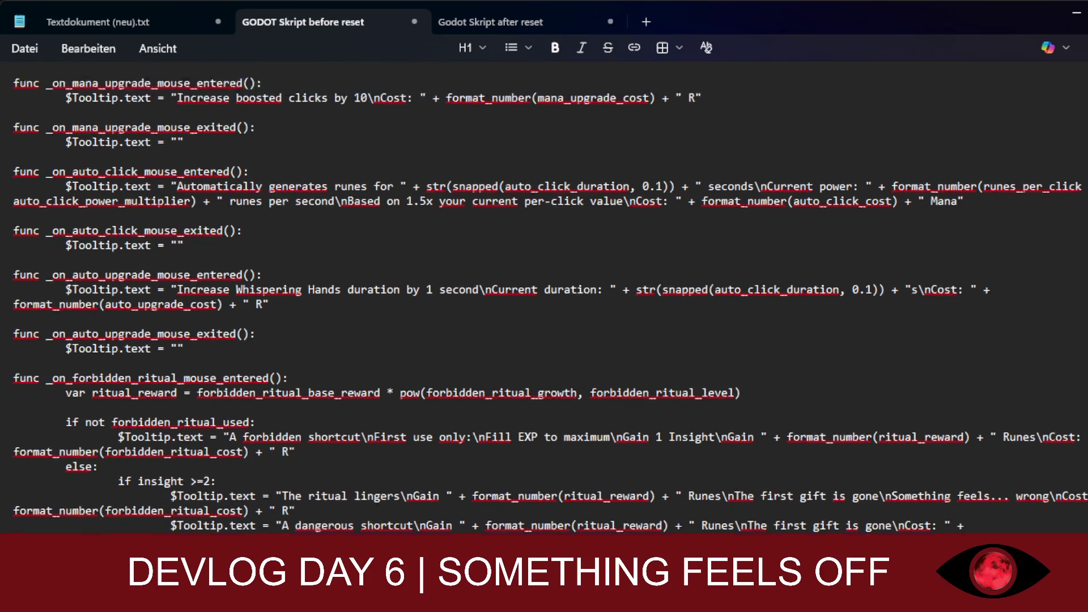
scroll(185, 521, "up", 5)
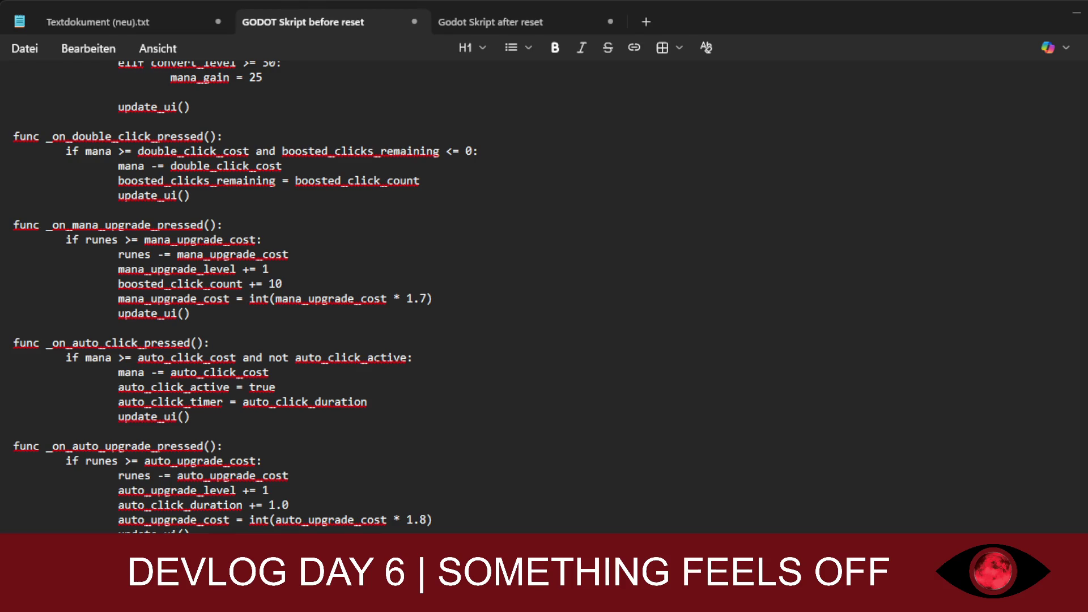
left_click(517, 412)
type("eeeeeeeeeeeeeeeeeeeeeeee")
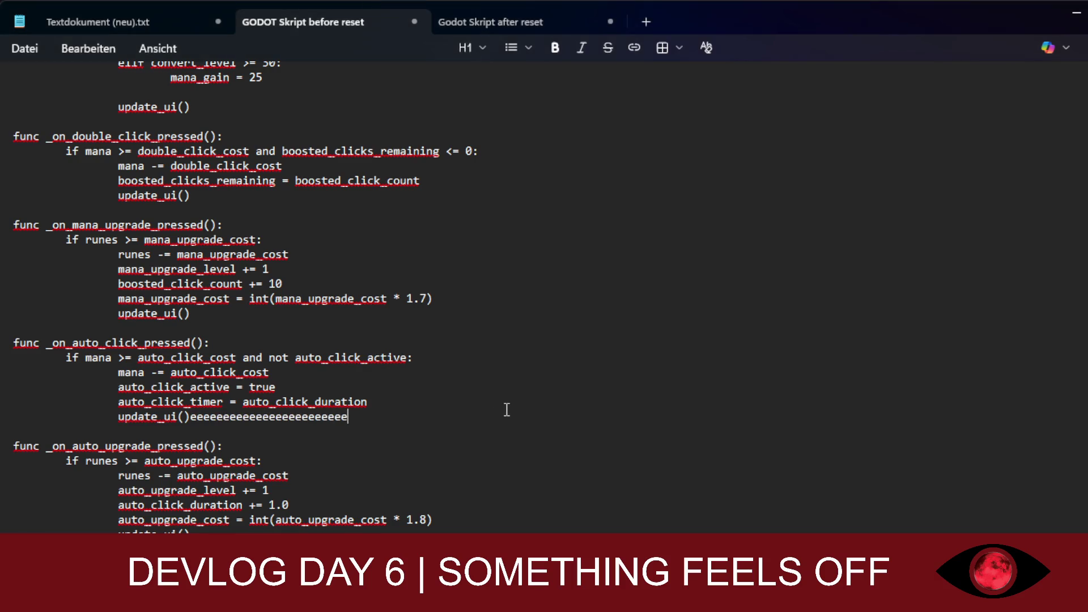
key("ctrl+z")
middle_click(466, 432)
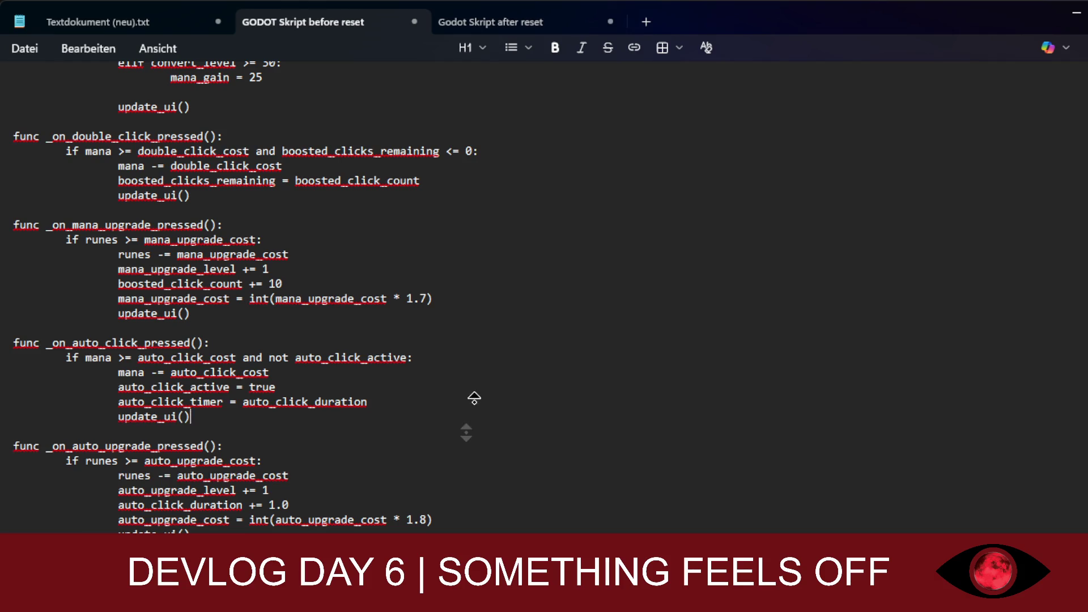
left_click(493, 162)
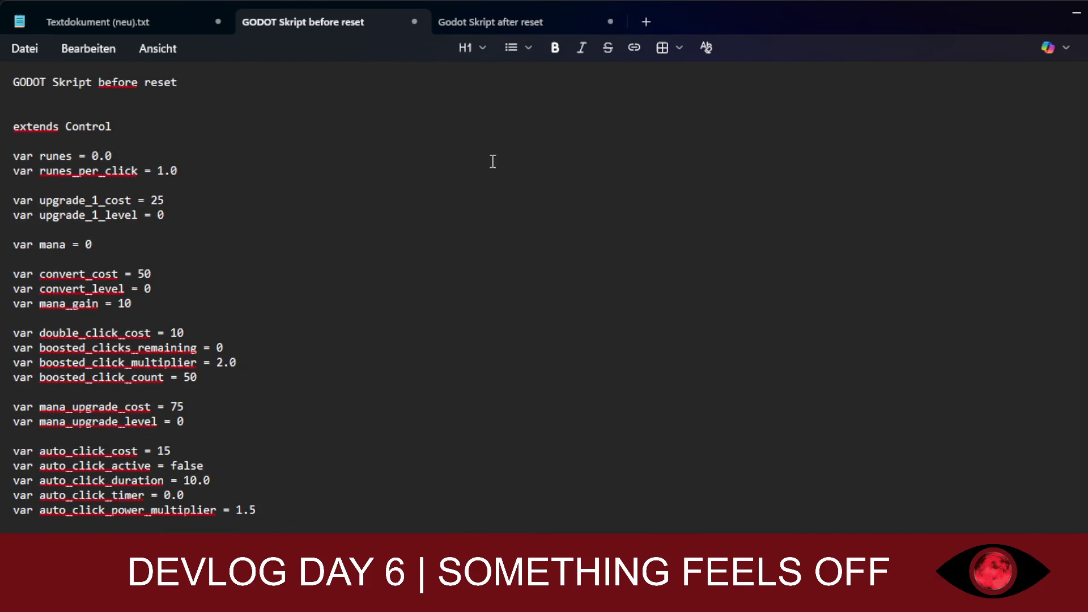
scroll(268, 242, "down", 15)
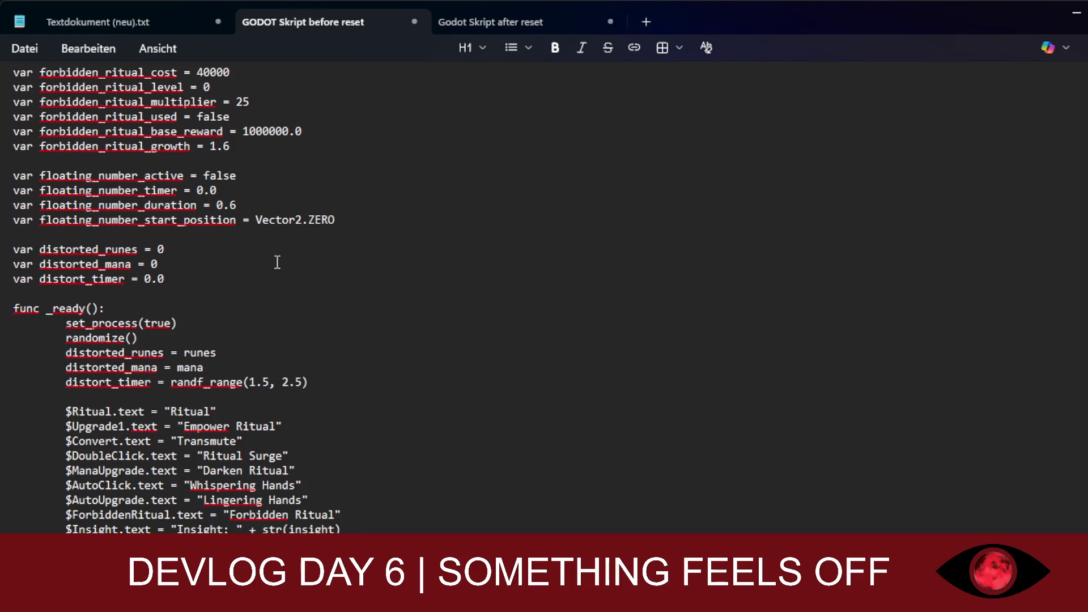
scroll(278, 262, "down", 18)
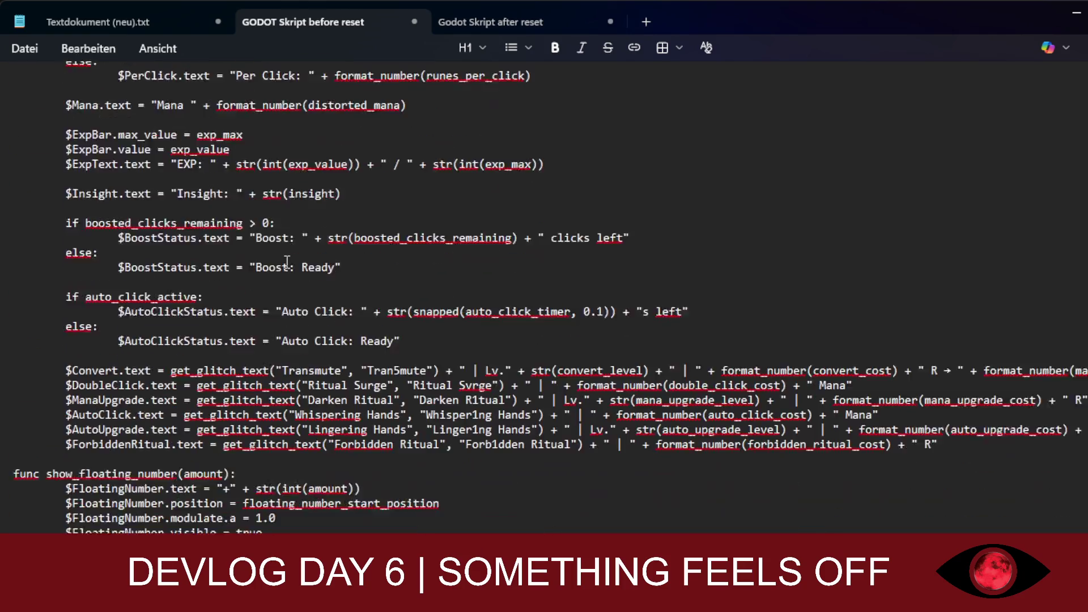
scroll(287, 261, "down", 2)
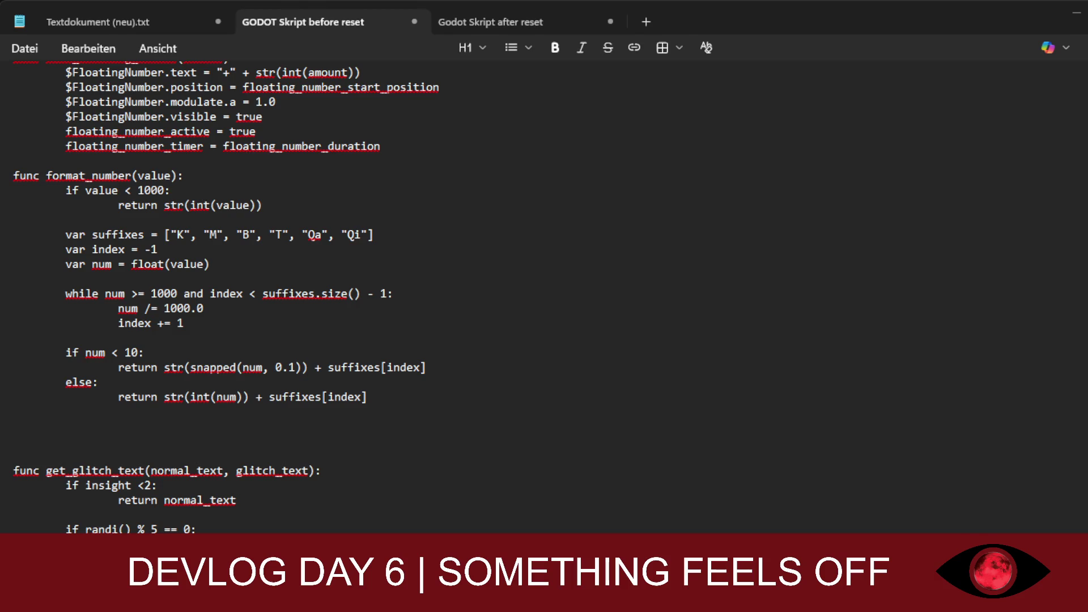
Step: Paste the full control script below the title line of the 'Godot Skript after reset' document, then return to its top
scroll(485, 427, "down", 10)
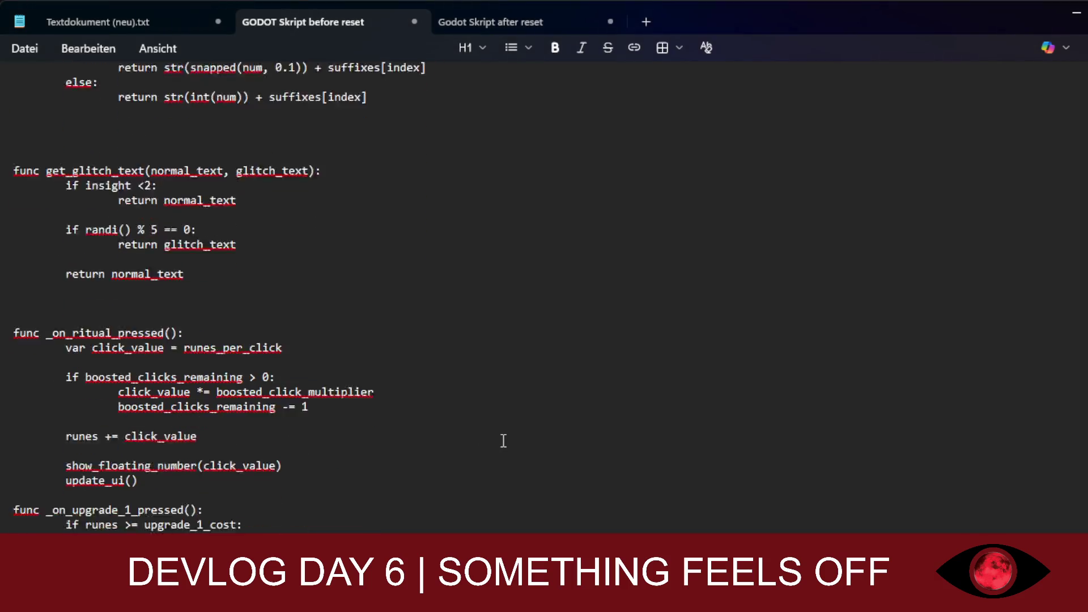
left_click(492, 22)
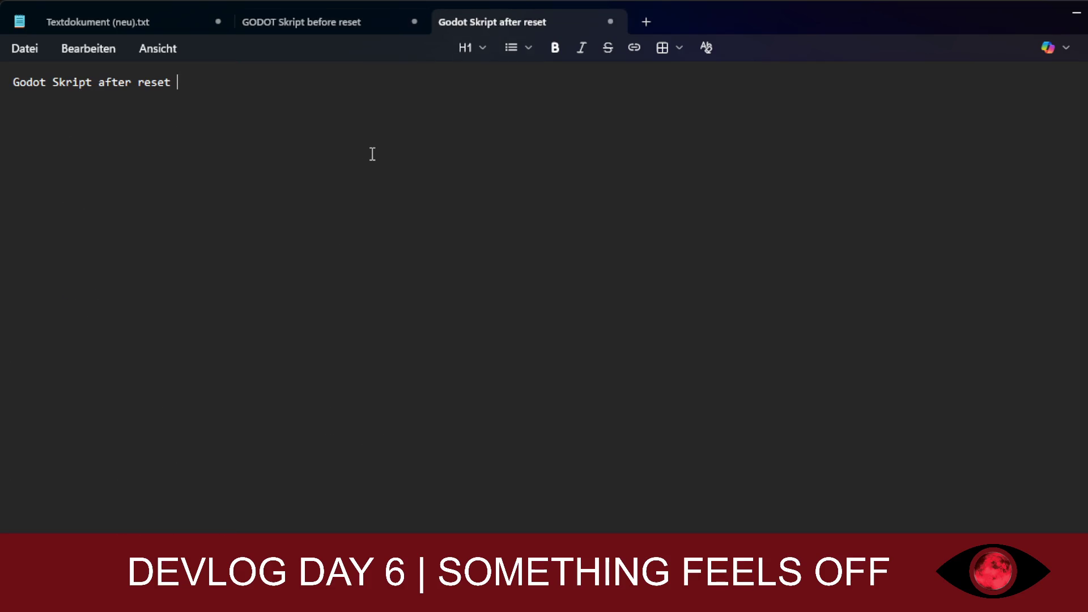
key("Return")
key("Return")
key("ctrl+v")
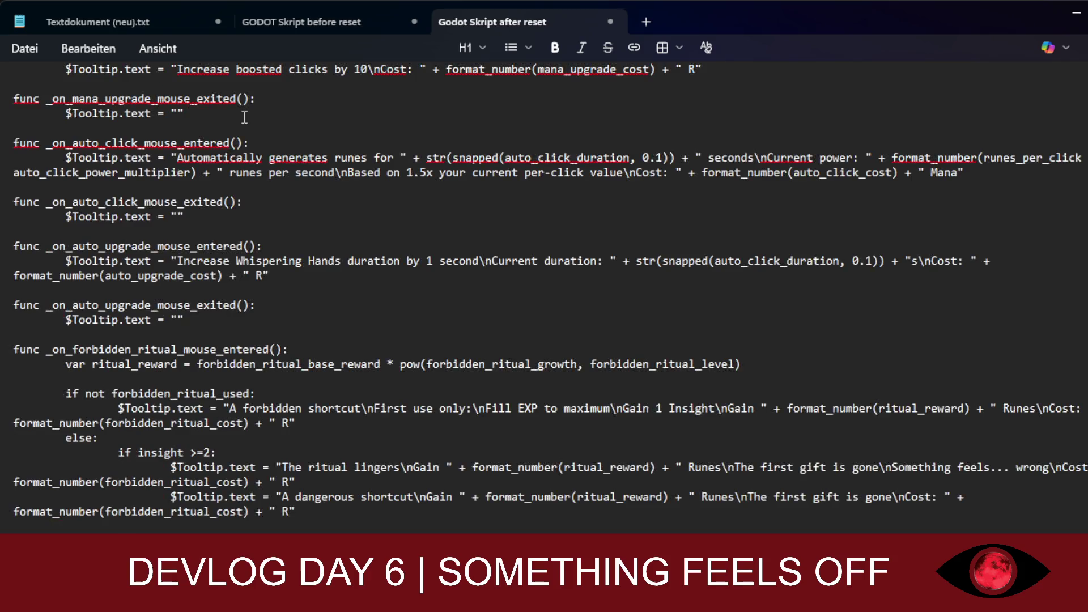
scroll(402, 348, "up", 7)
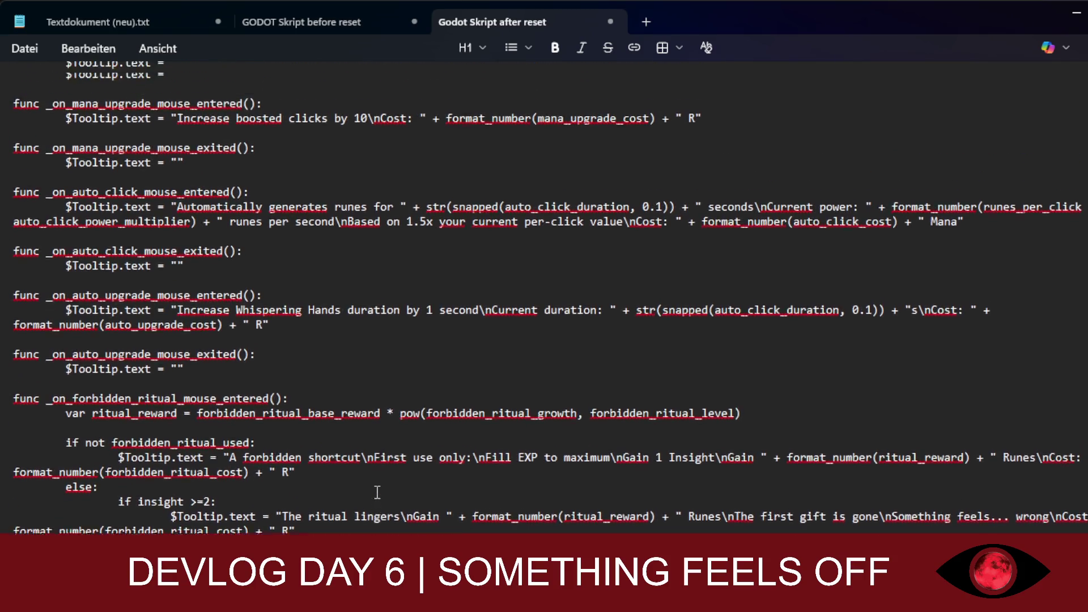
middle_click(428, 350)
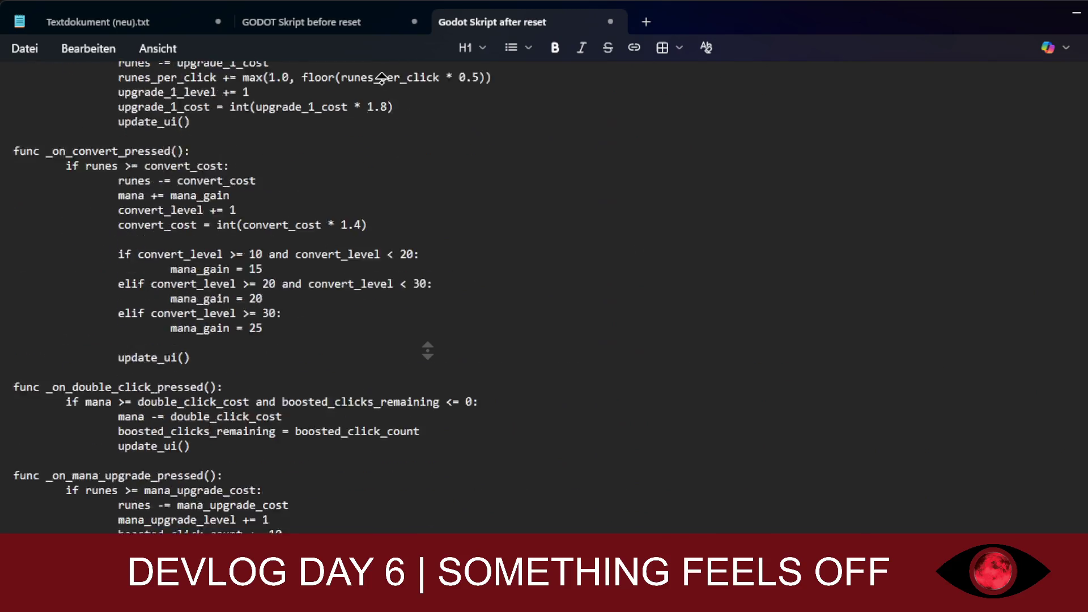
left_click(382, 78)
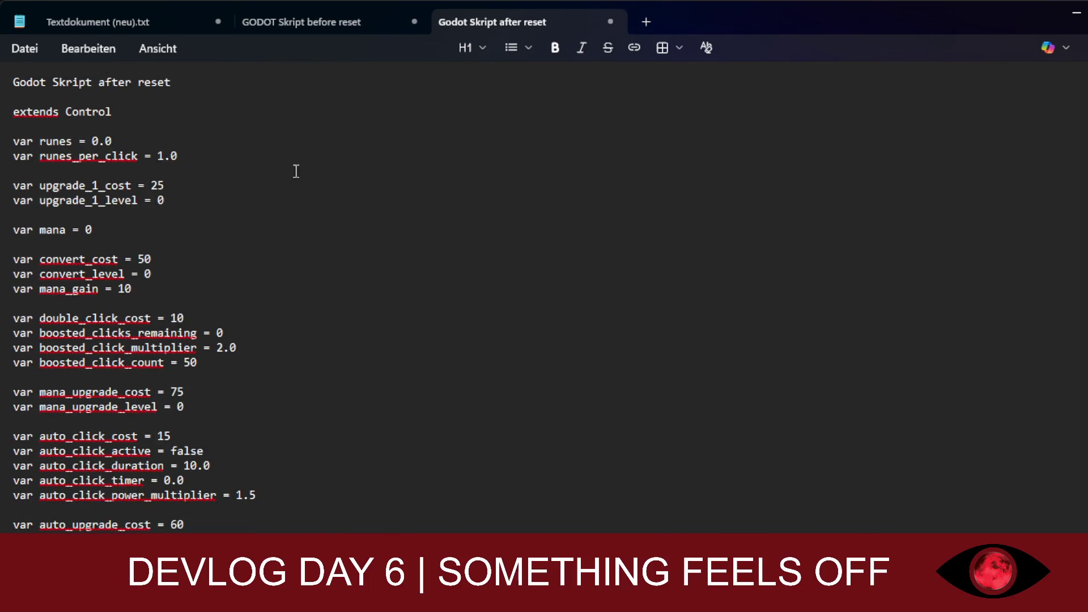
key("Down")
key("Down")
key("Down")
key("Down")
key("Down")
key("Down")
key("Down")
key("Down")
key("Down")
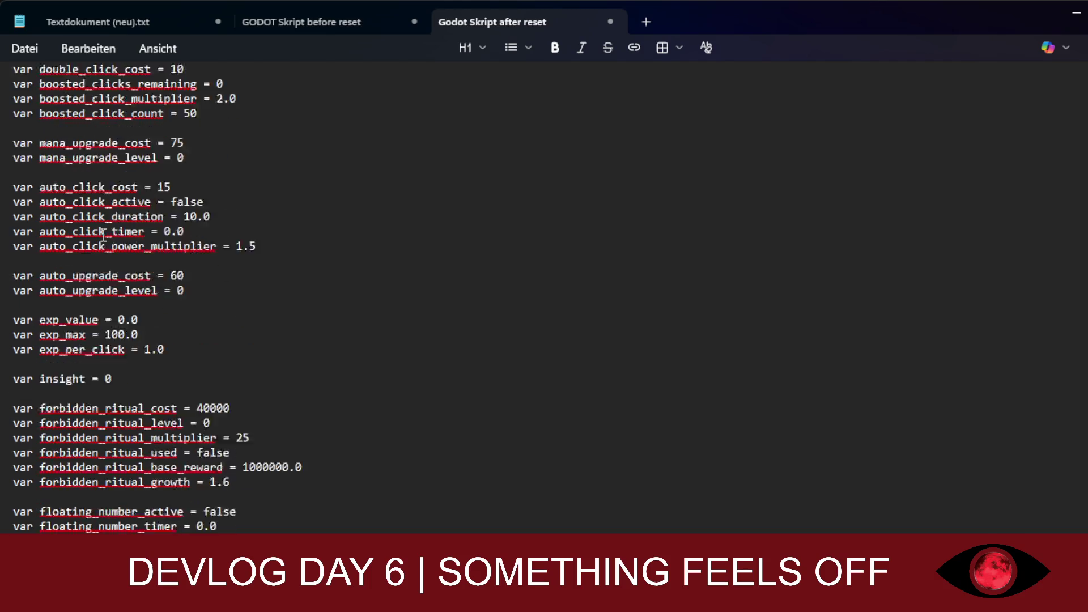
key("Up")
key("Up")
key("Up")
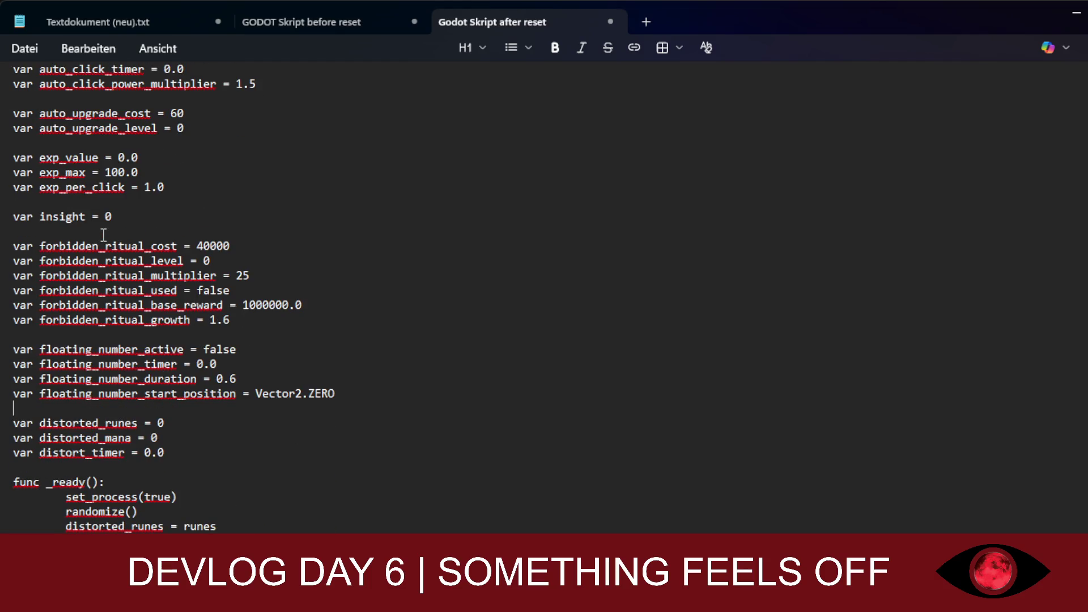
key("Down")
key("Down")
key("Down")
key("Up")
key("Up")
key("Up")
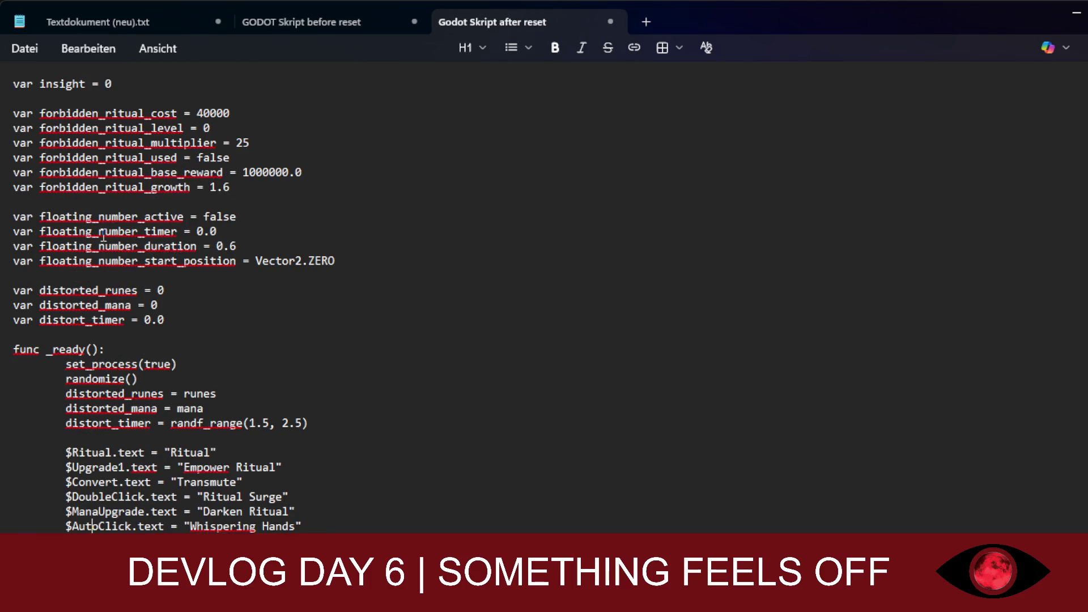
key("Down")
key("Down")
key("Down")
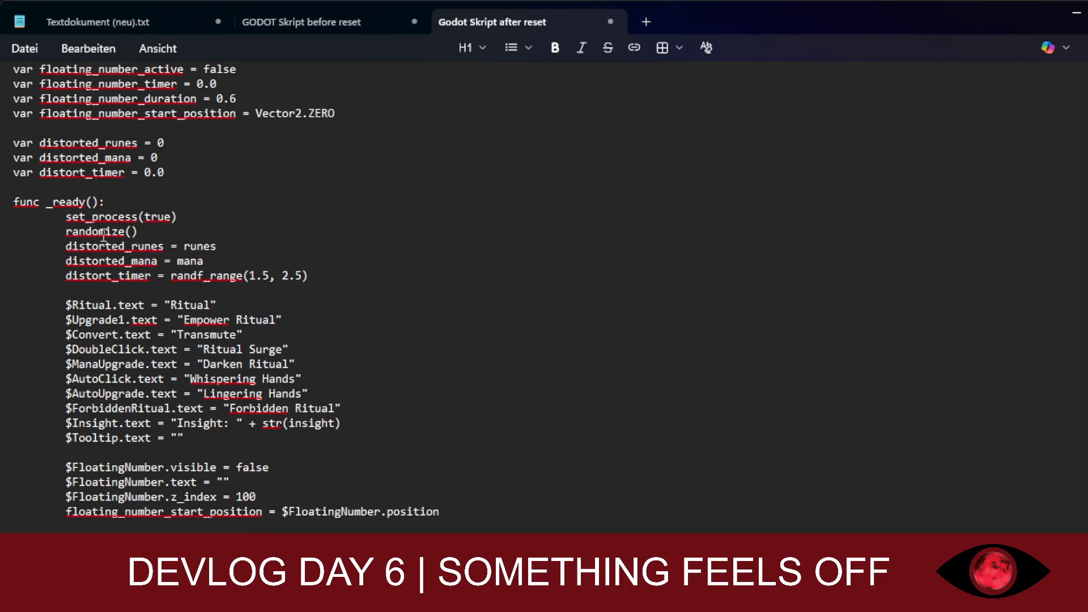
key("Down")
key("Down")
key("Down")
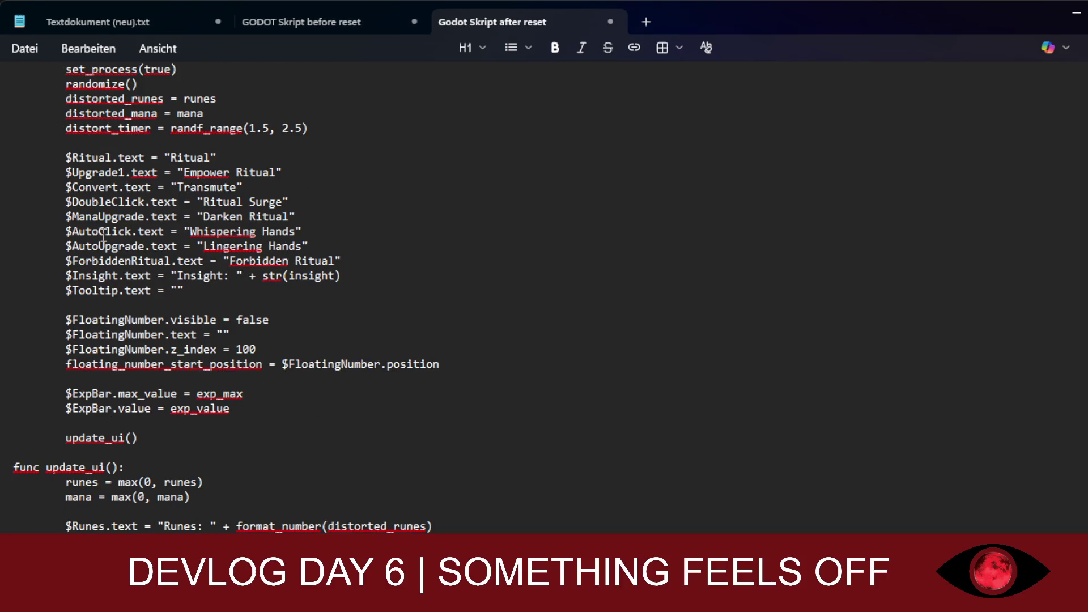
key("Down")
key("Down")
key("Down")
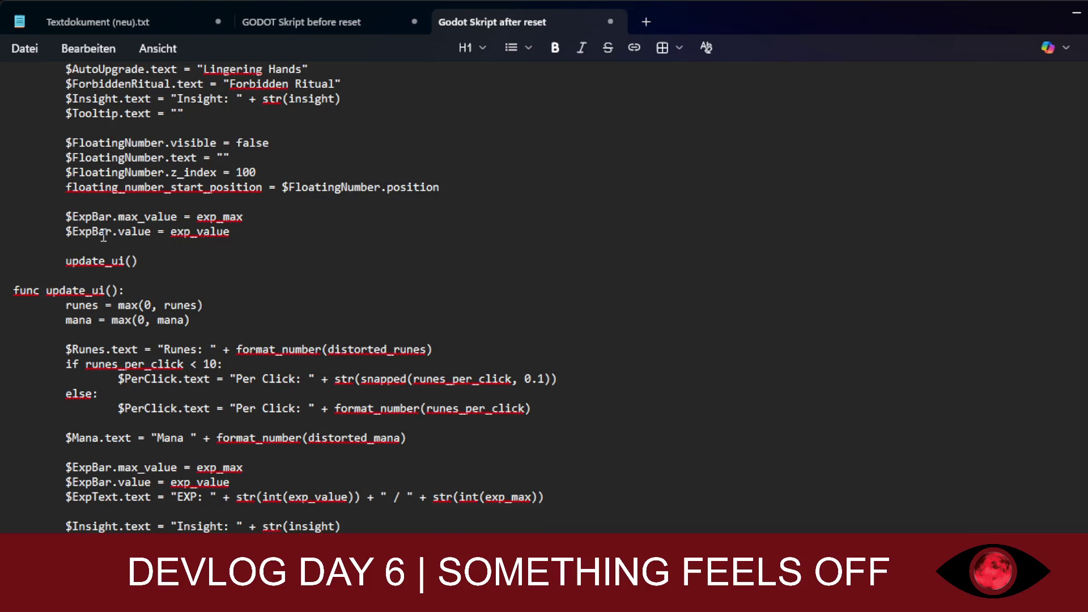
key("Down")
key("Down")
key("Down")
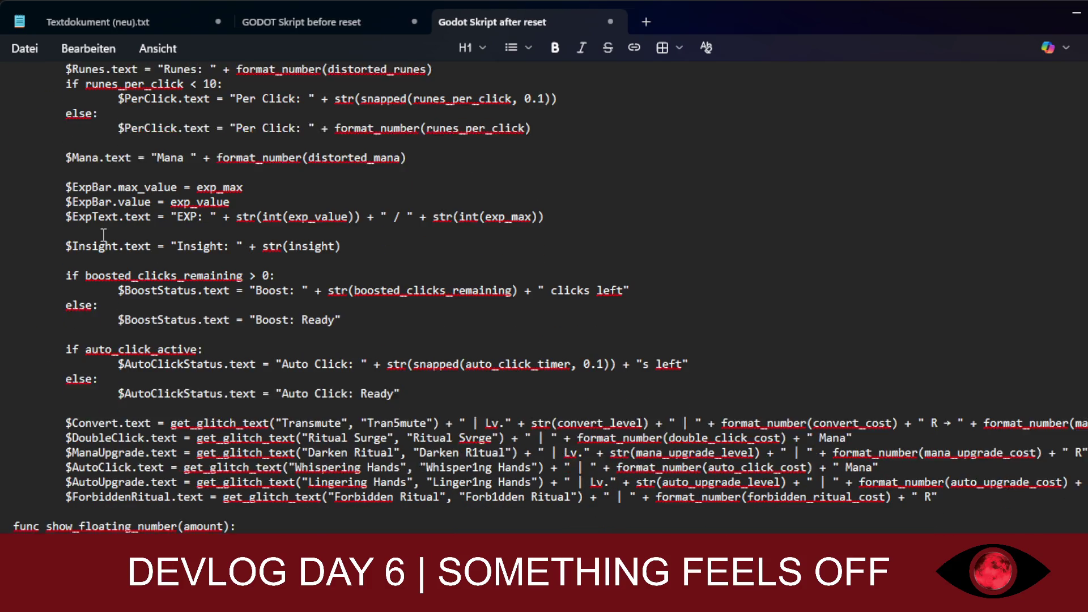
key("Down")
key("Down")
key("Down")
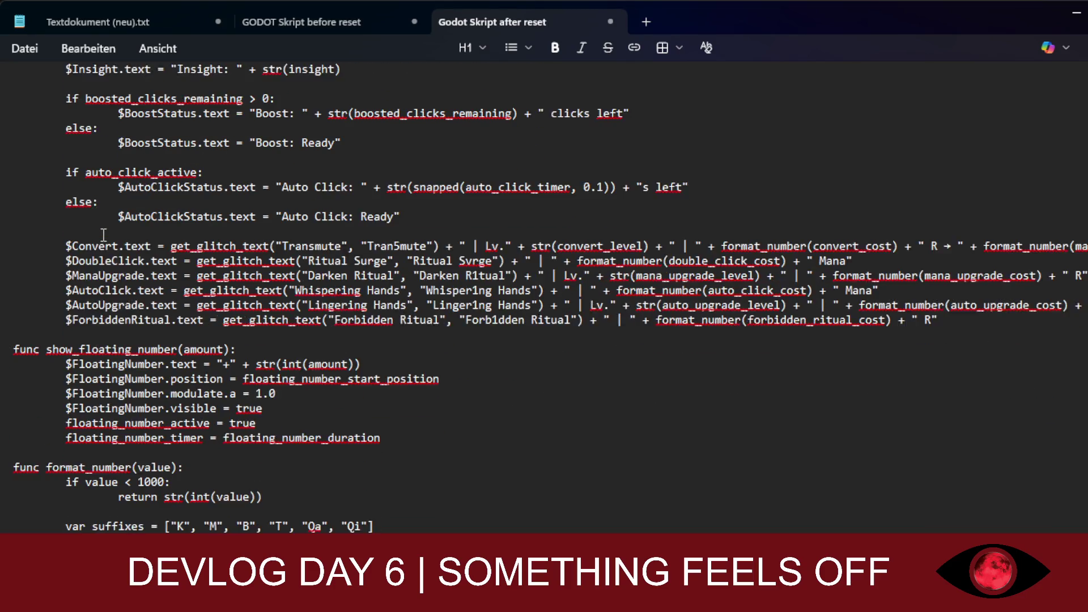
key("Down")
key("Down")
key("Down")
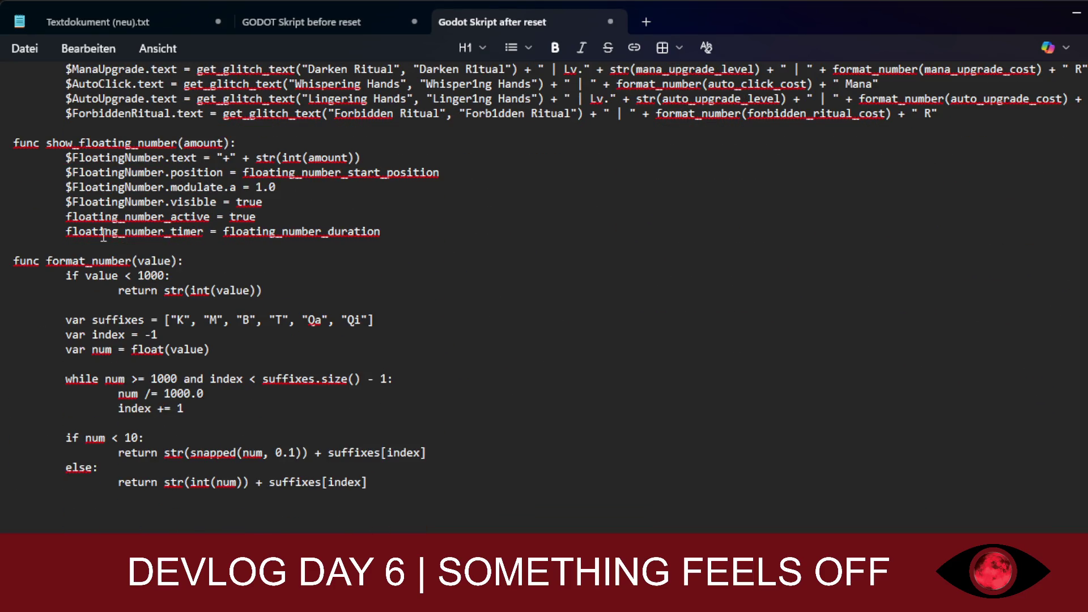
key("Down")
key("Down")
key("Down")
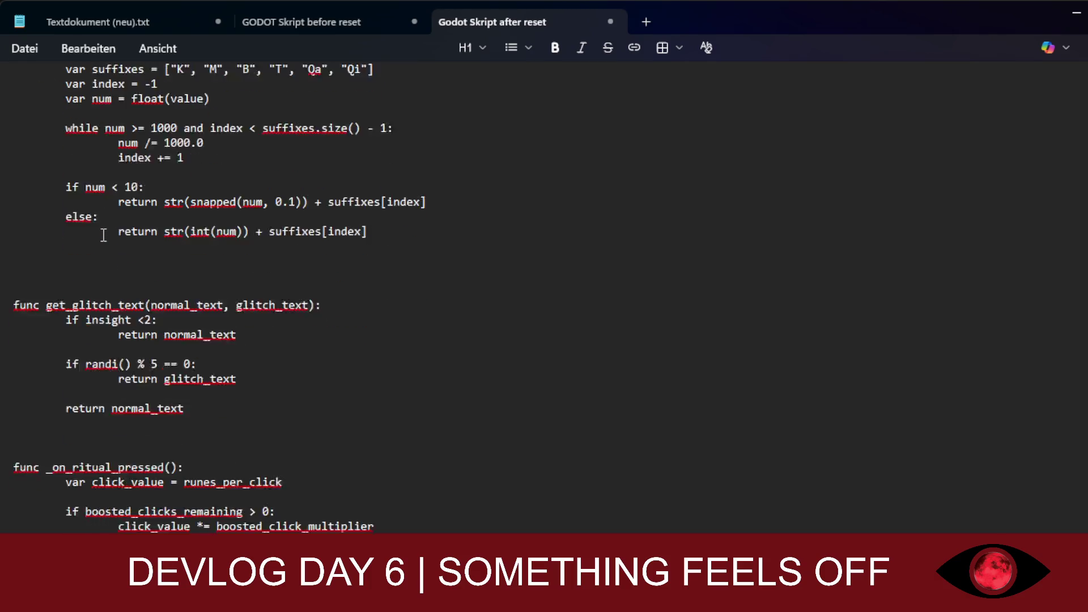
key("Down")
key("Down")
key("Down")
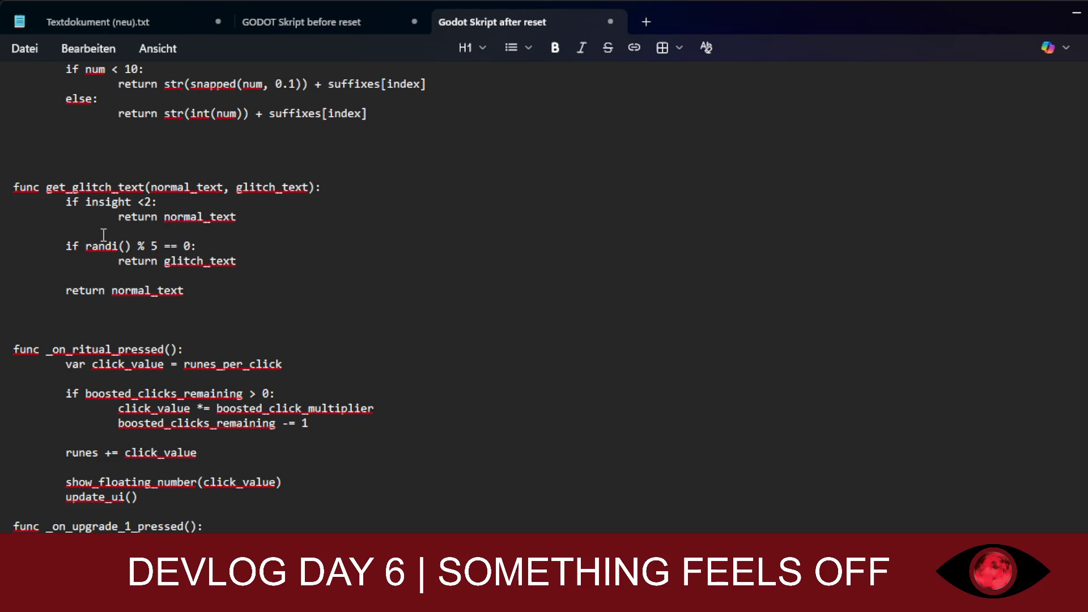
key("Down")
key("Down")
key("Down")
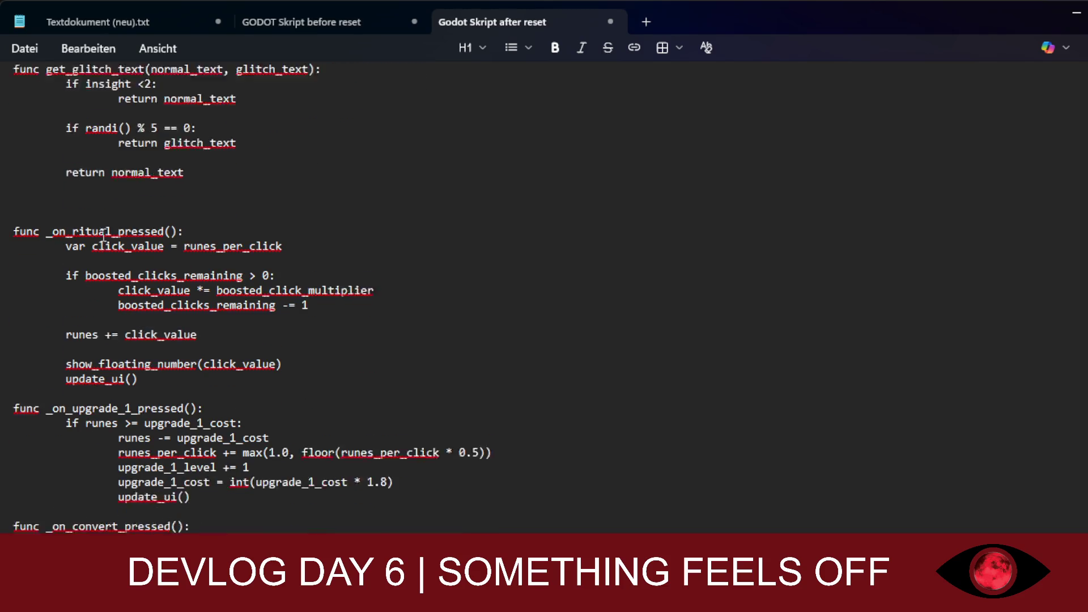
key("Down")
key("Down")
key("Down")
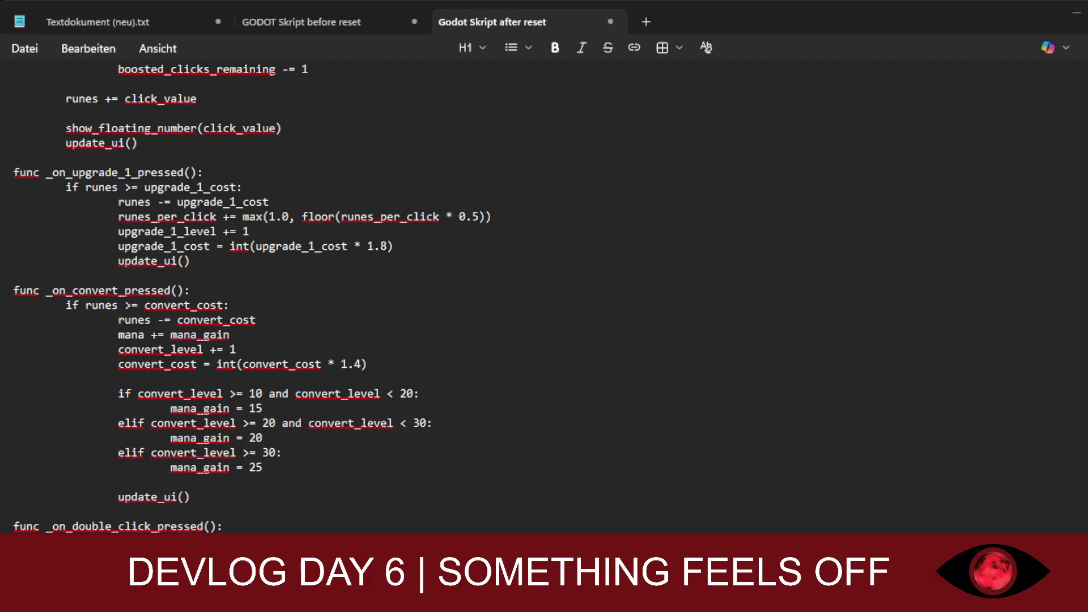
Step: Review the pasted script, then select all of it from 'extends Control' to the end
scroll(251, 299, "down", 13)
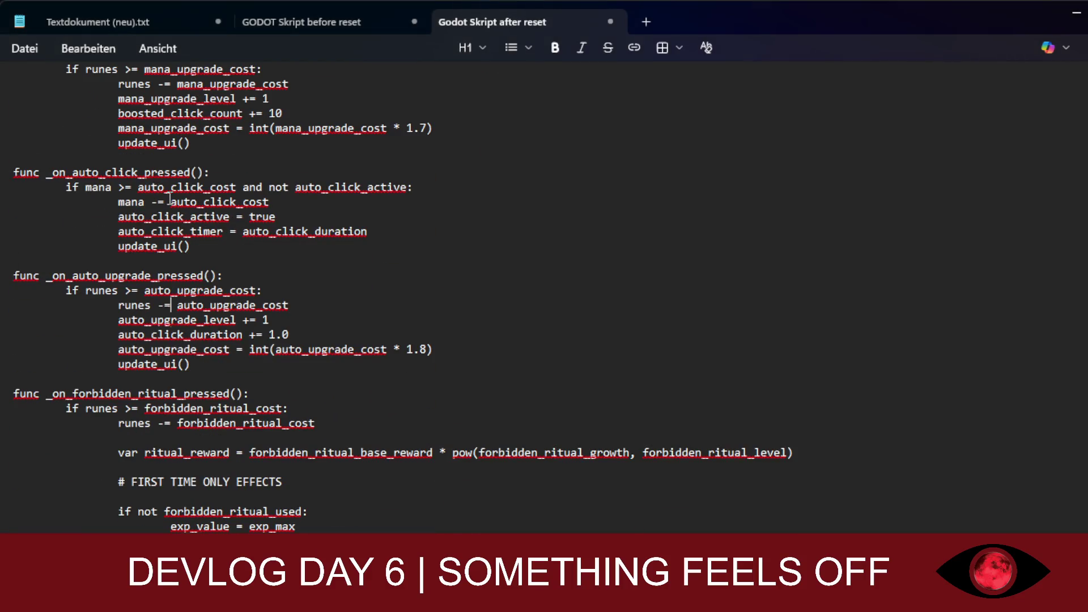
scroll(169, 198, "down", 5)
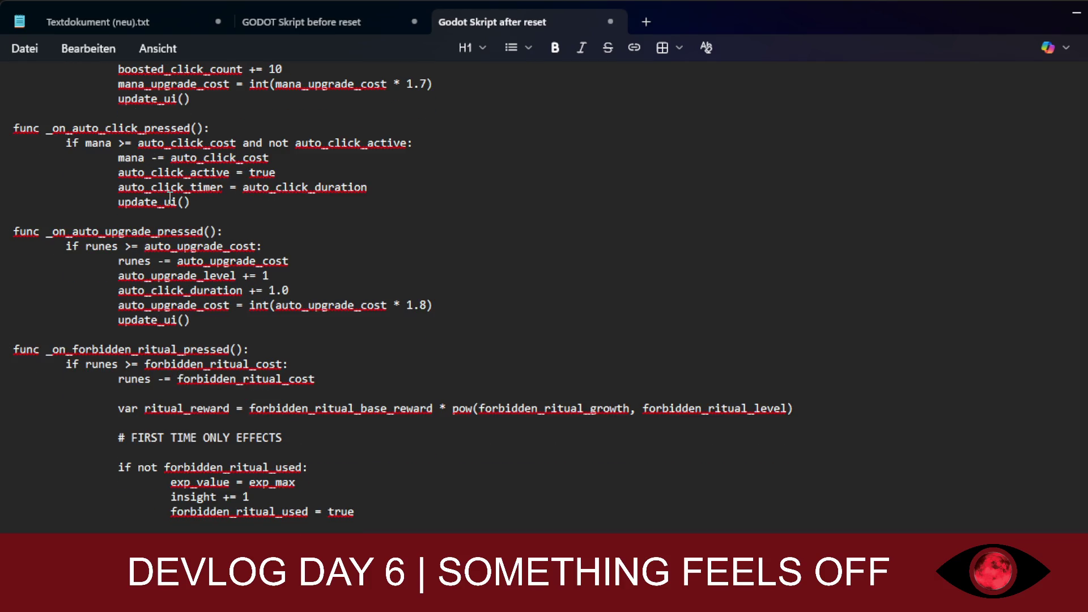
scroll(170, 198, "down", 5)
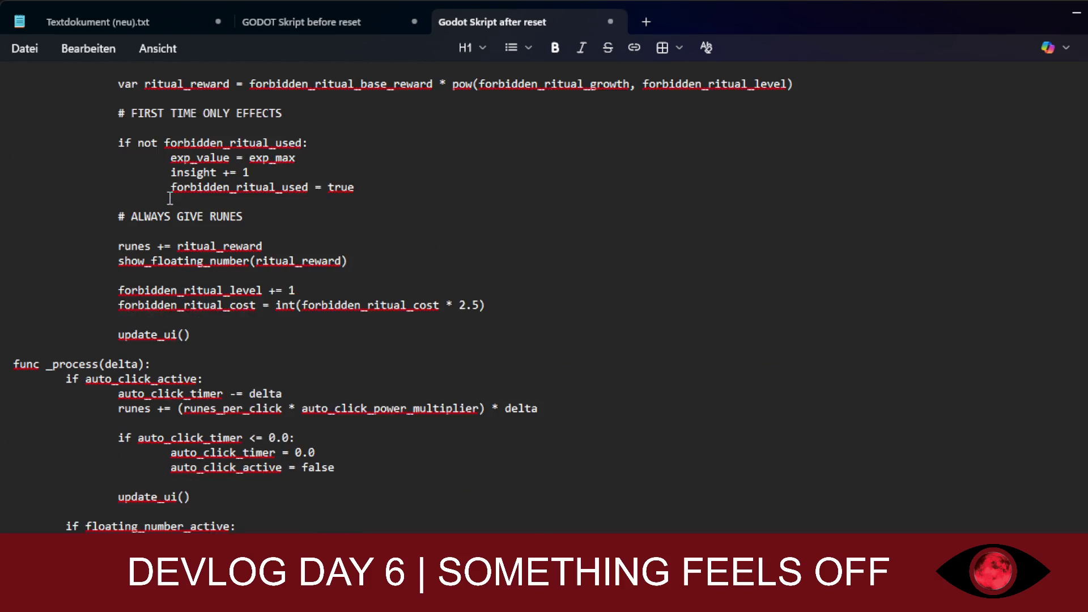
scroll(169, 198, "down", 3)
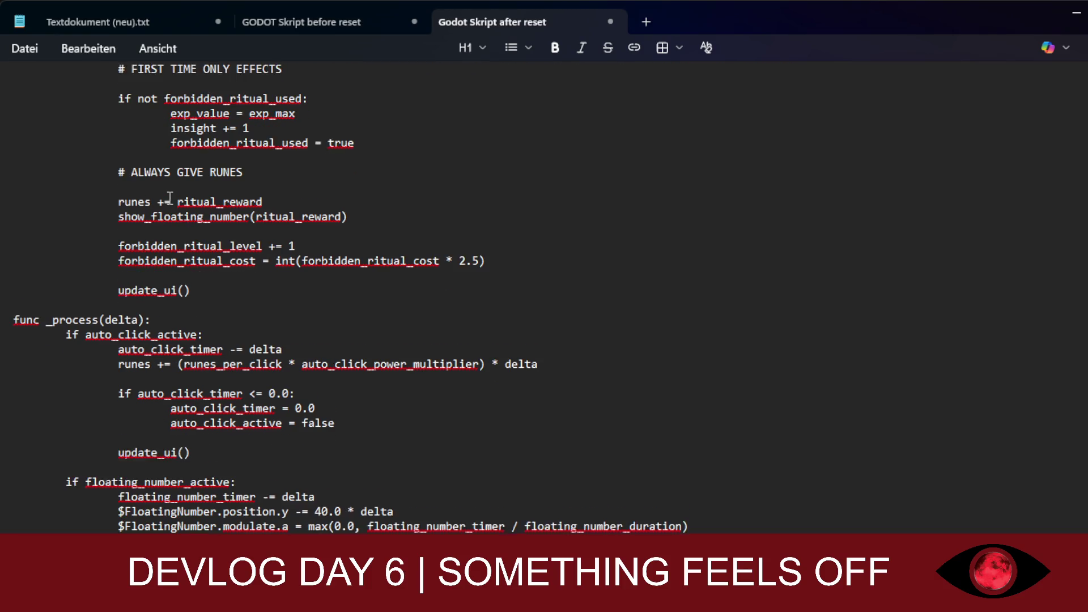
scroll(170, 198, "down", 1)
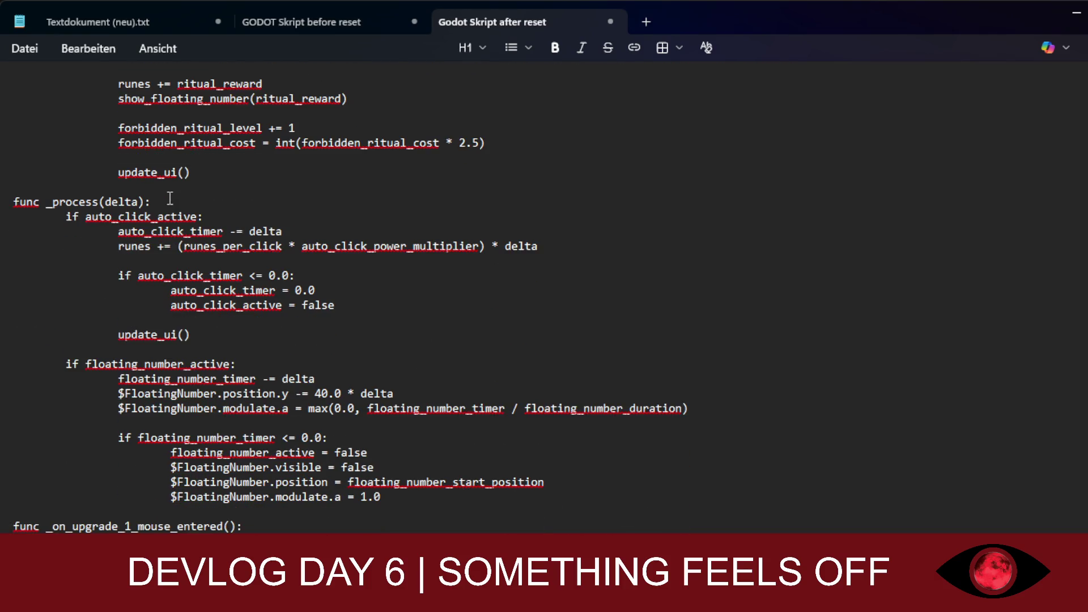
scroll(169, 197, "down", 2)
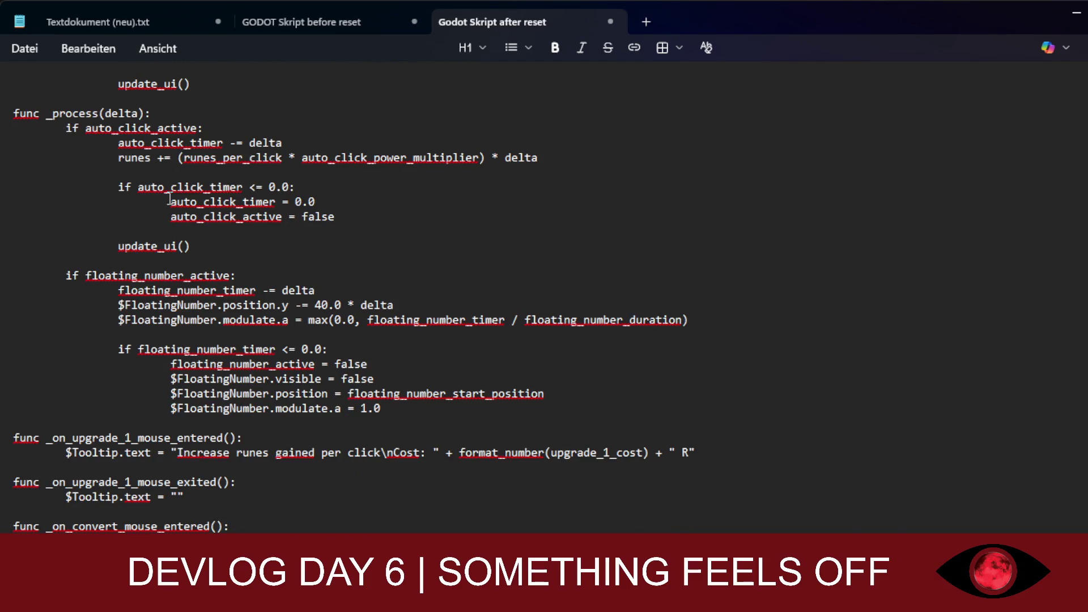
scroll(169, 199, "down", 4)
scroll(170, 198, "down", 10)
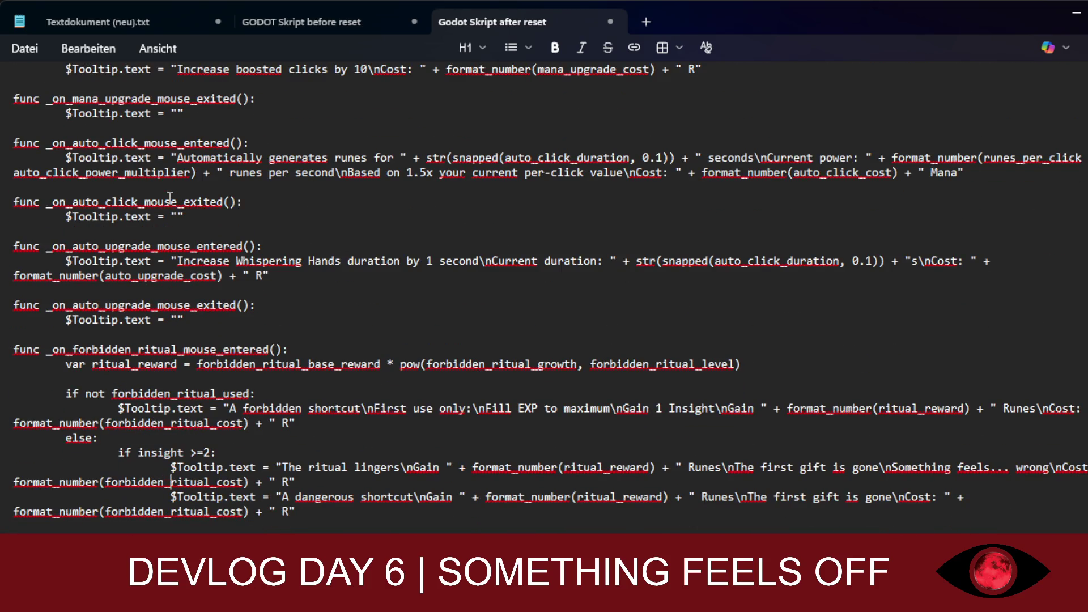
scroll(169, 197, "up", 15)
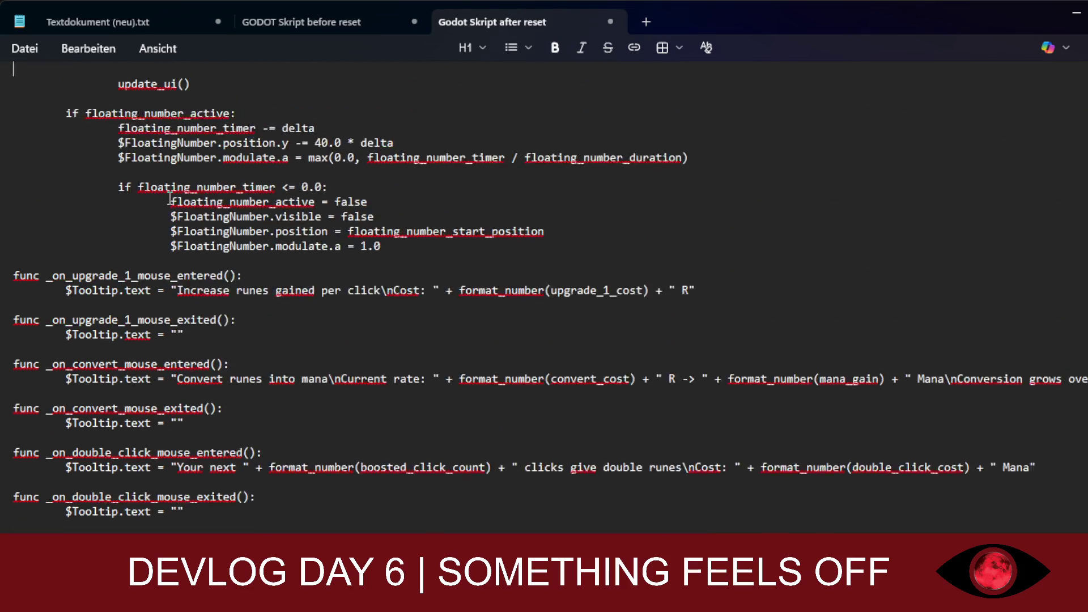
scroll(170, 198, "up", 5)
scroll(170, 198, "up", 20)
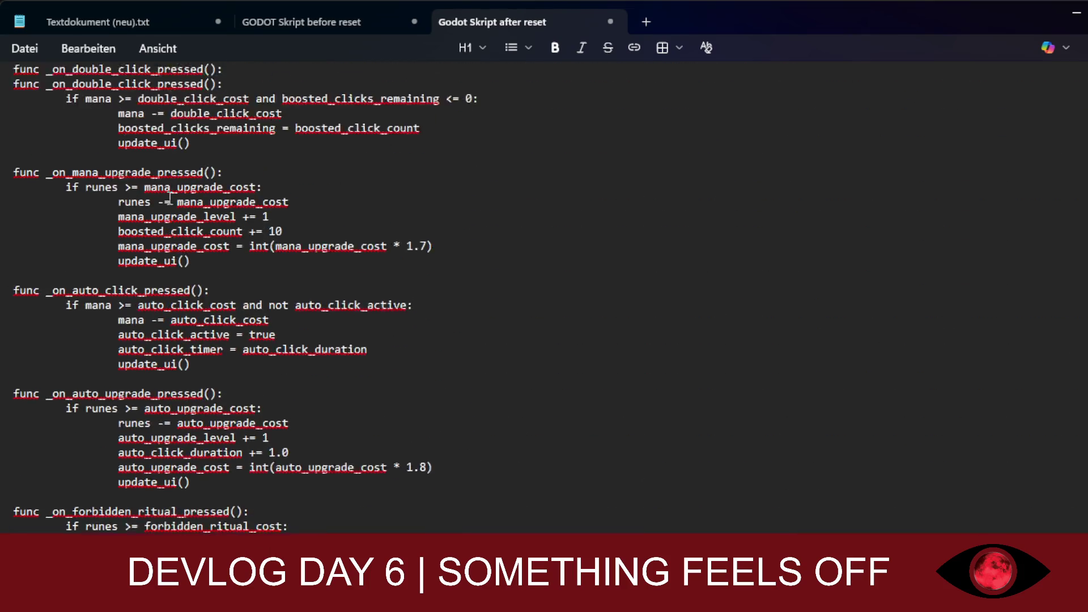
scroll(170, 198, "up", 20)
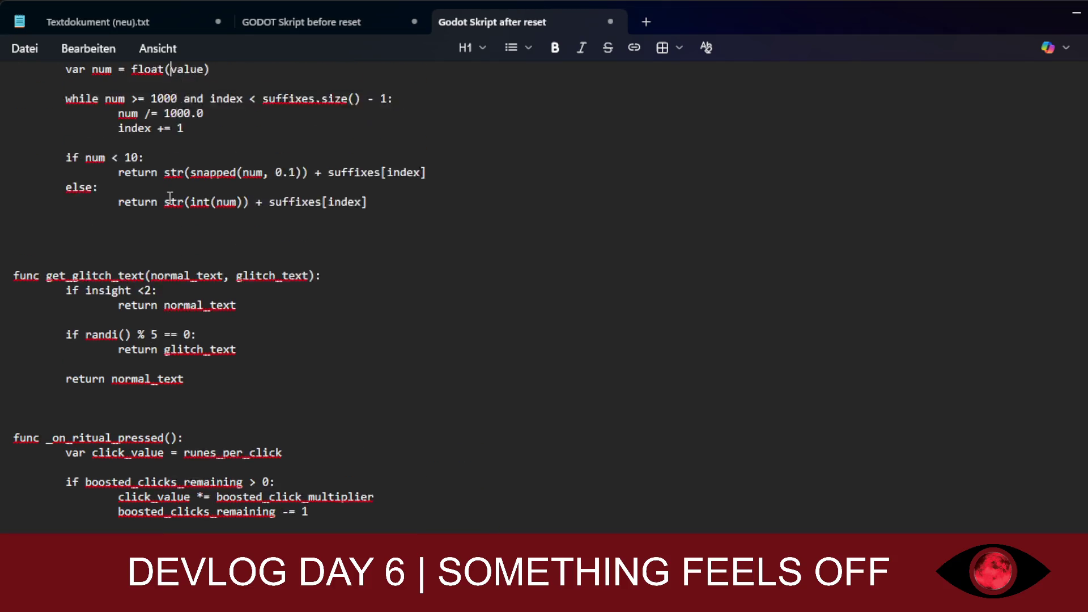
scroll(170, 198, "up", 20)
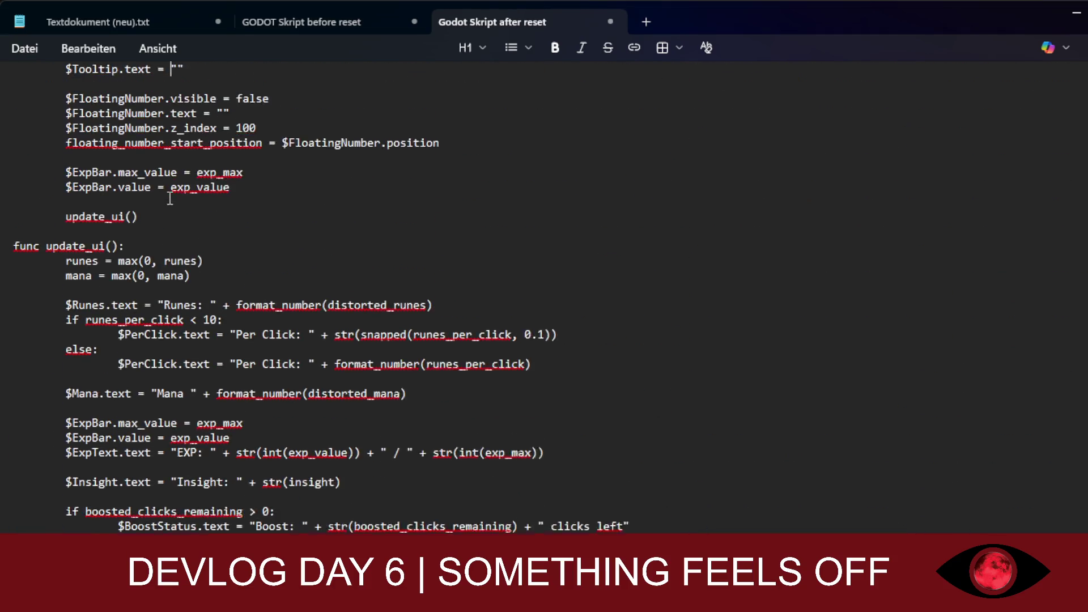
scroll(170, 197, "up", 7)
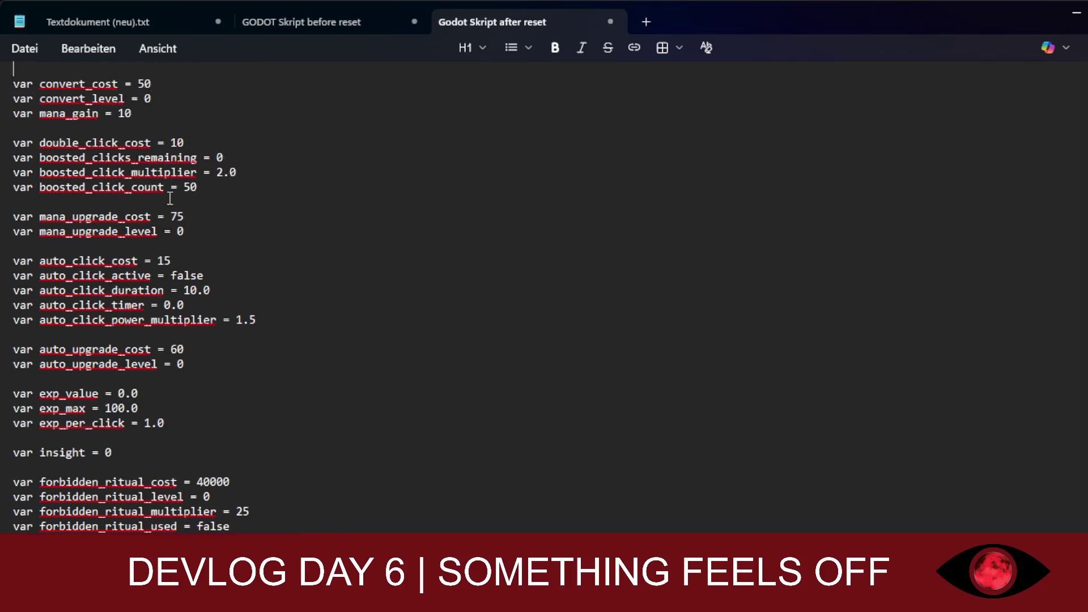
scroll(170, 198, "up", 1)
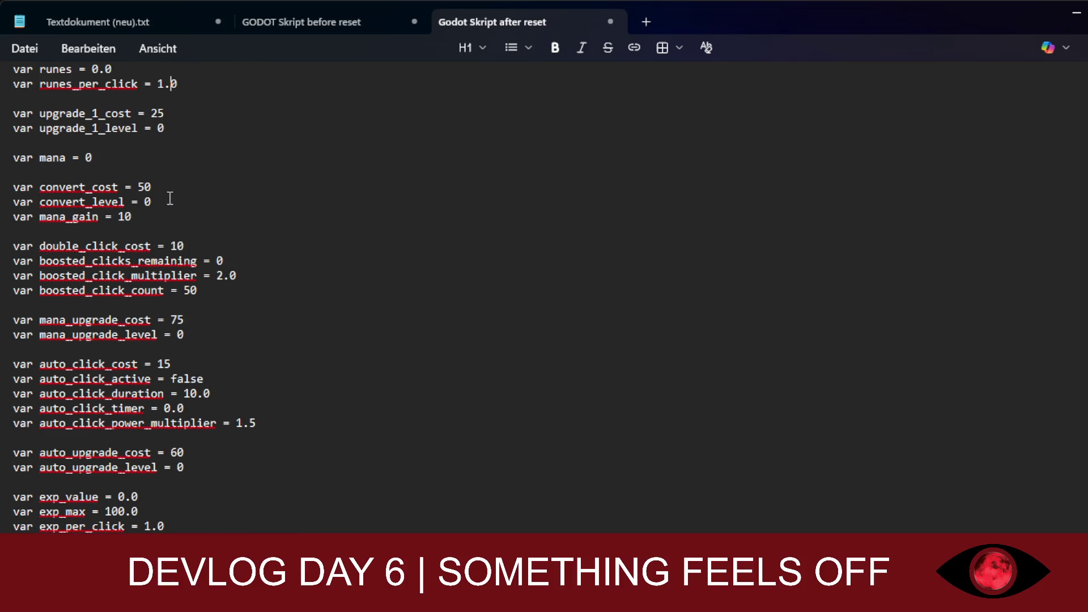
scroll(170, 198, "down", 3)
scroll(170, 197, "down", 2)
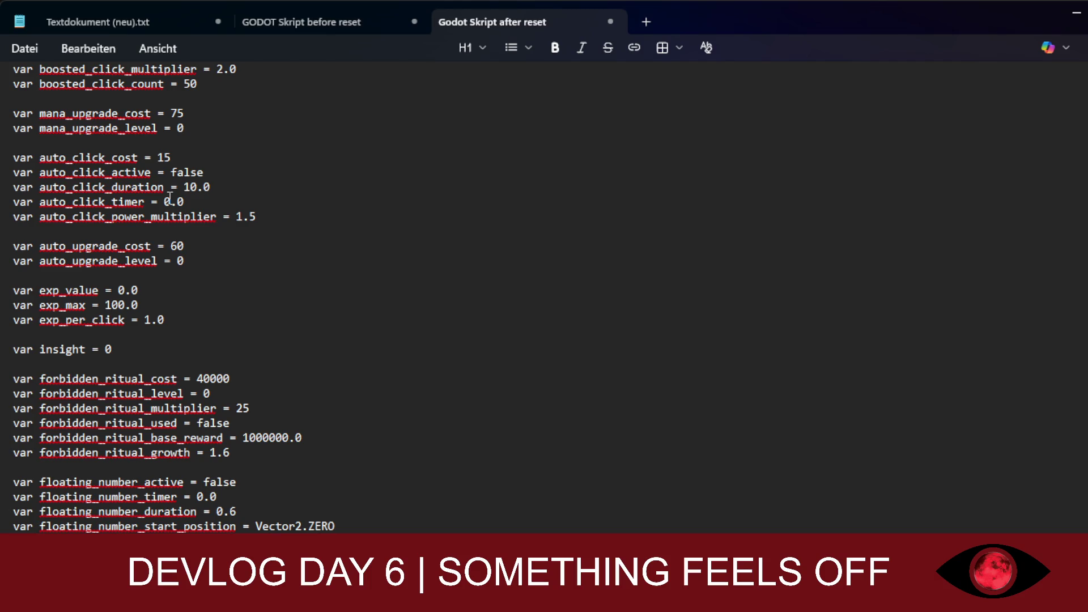
scroll(170, 198, "down", 1)
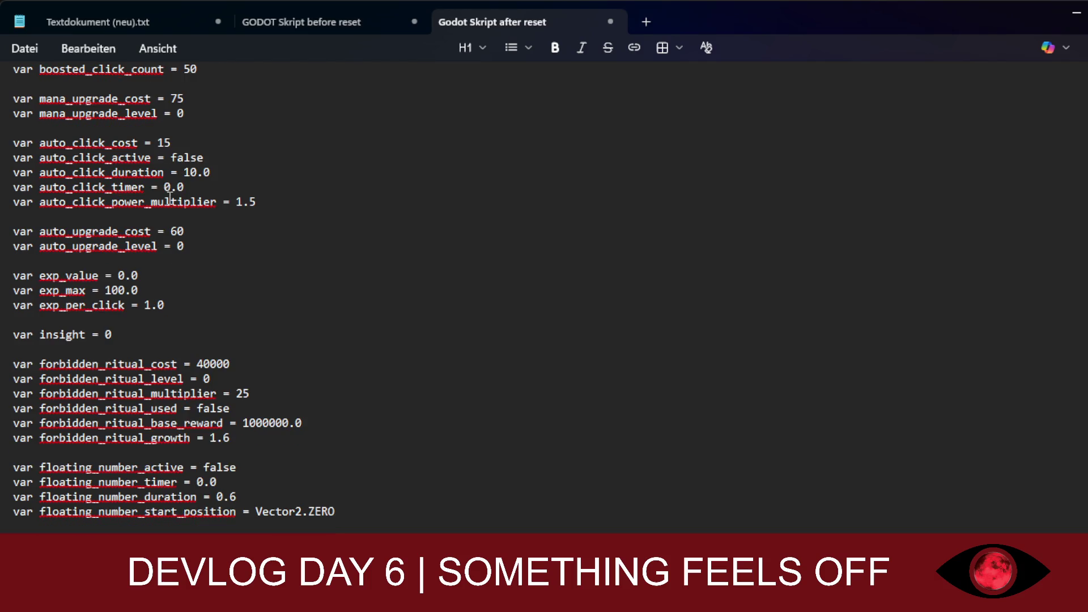
scroll(170, 197, "up", 7)
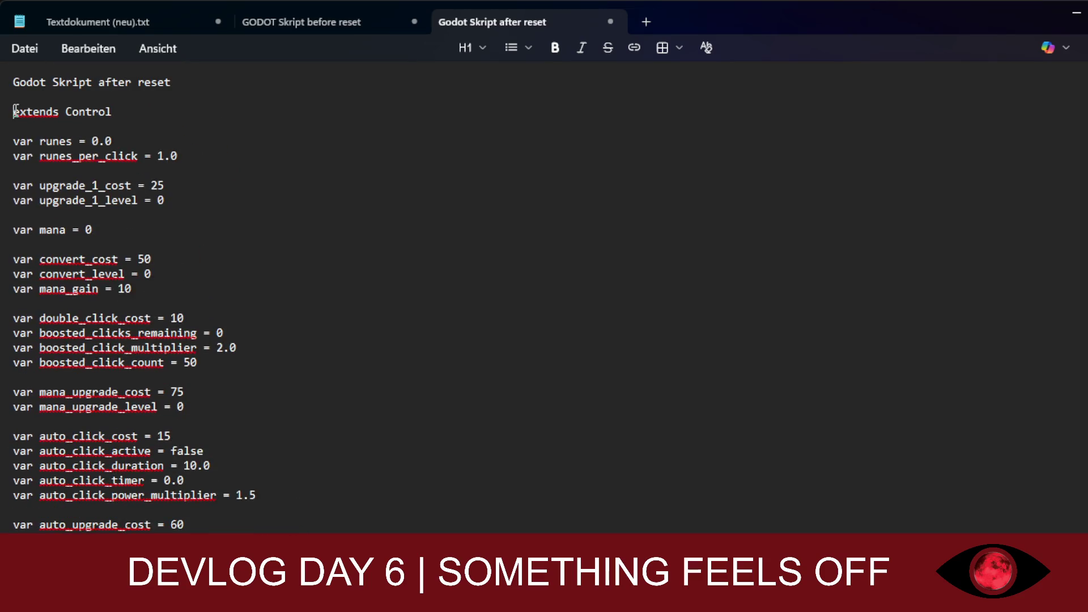
mouse_move(14, 111)
left_mouse_down()
mouse_move(223, 318)
mouse_move(238, 558)
left_mouse_up()
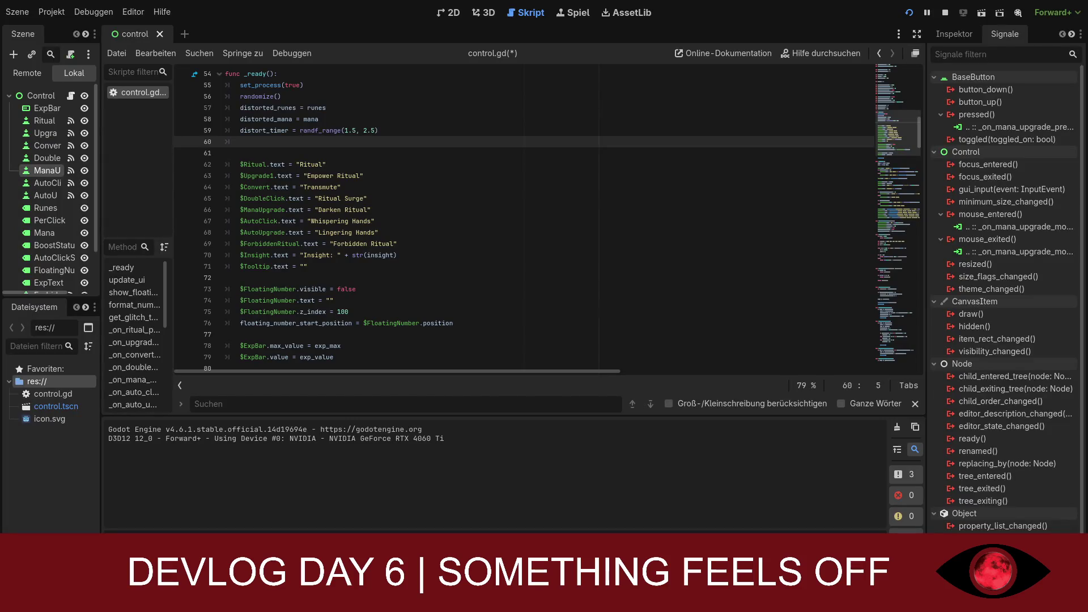
Step: Replace all of control.gd's code with the new script and save it
scroll(524, 215, "up", 15)
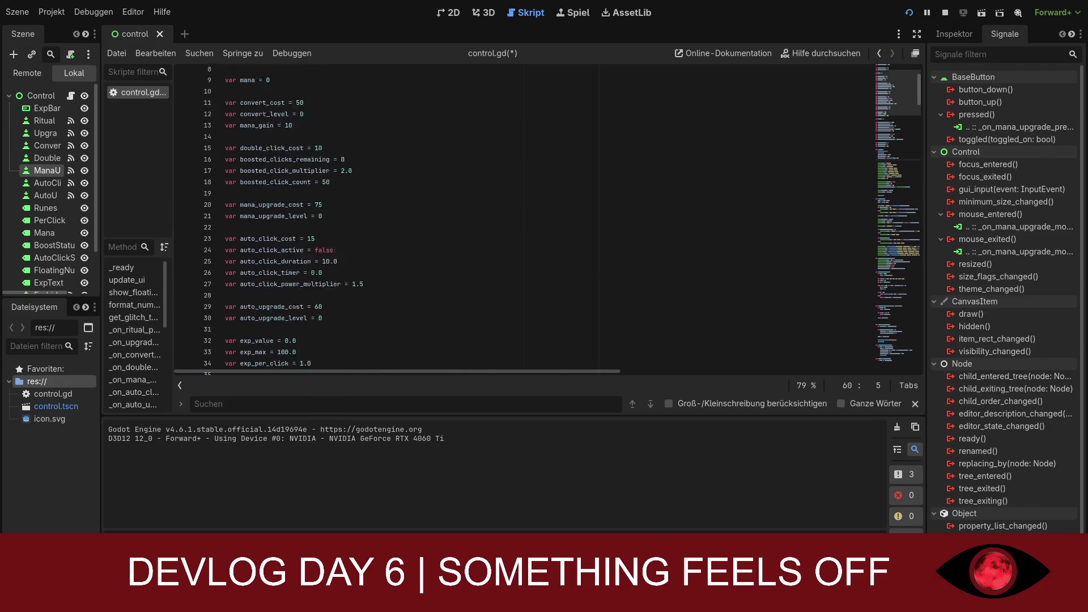
left_click(233, 73)
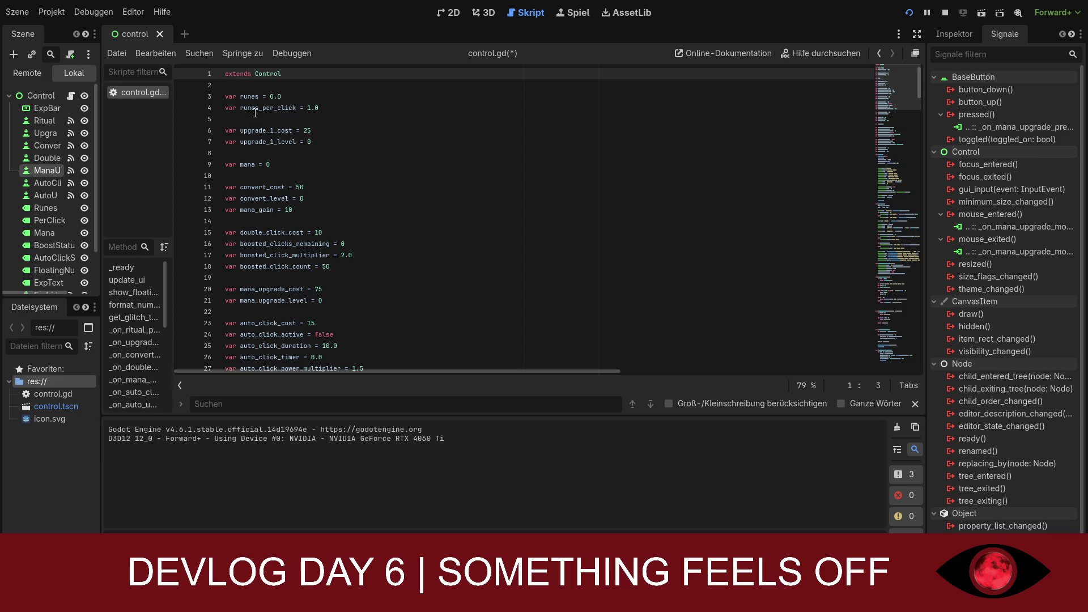
key("ctrl+a")
key("Up")
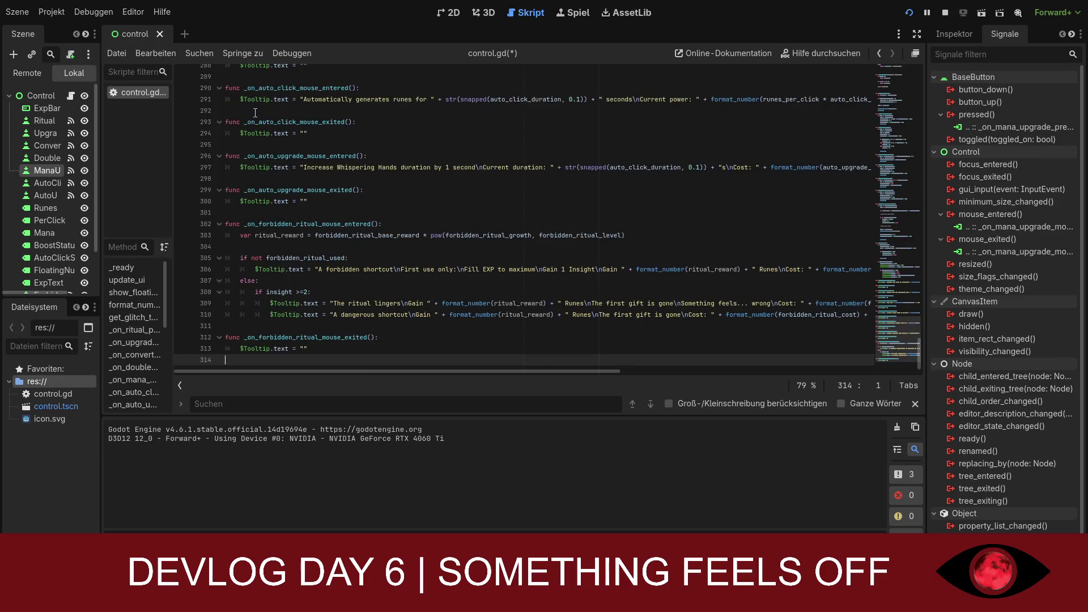
left_click(410, 211)
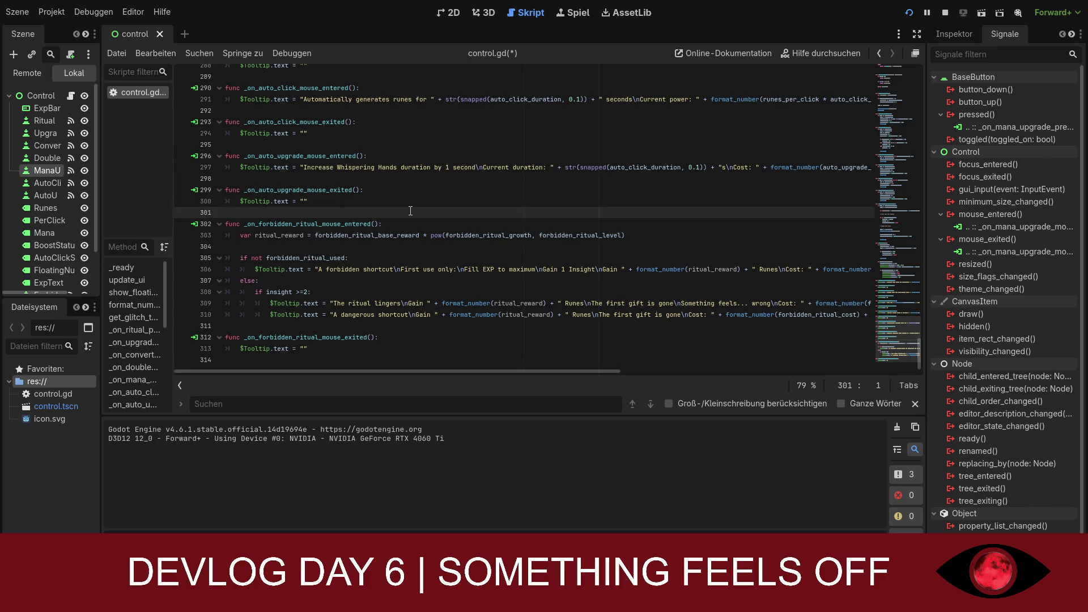
key("ctrl+s")
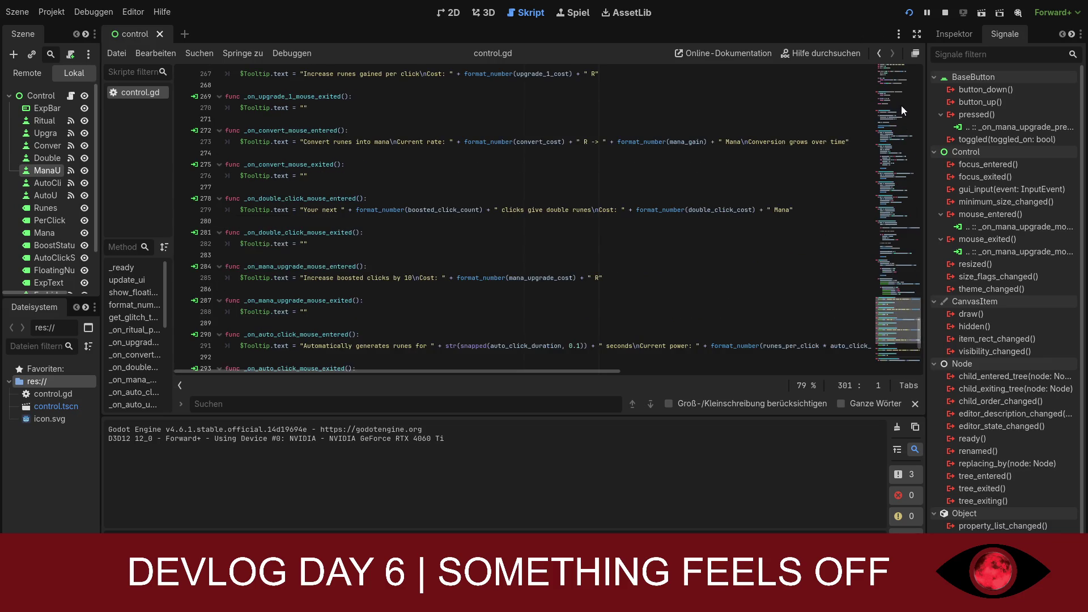
Step: Change the starting insight value to 2, save, and run the game
left_click(901, 105)
left_click_drag(901, 105, 900, 76)
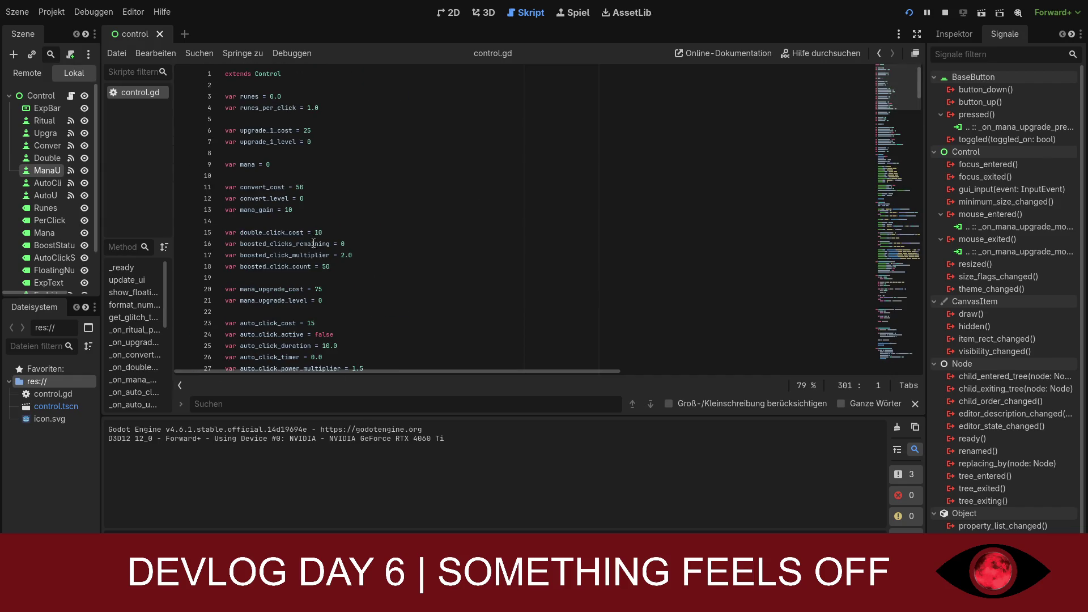
scroll(313, 242, "down", 4)
left_click(280, 334)
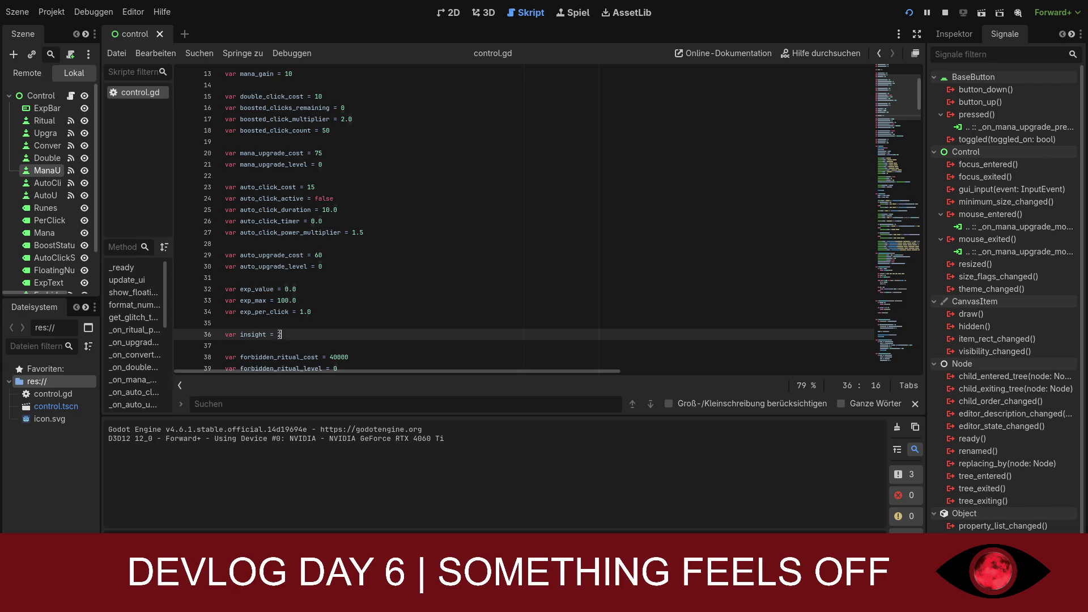
left_click(742, 194)
key("ctrl+s")
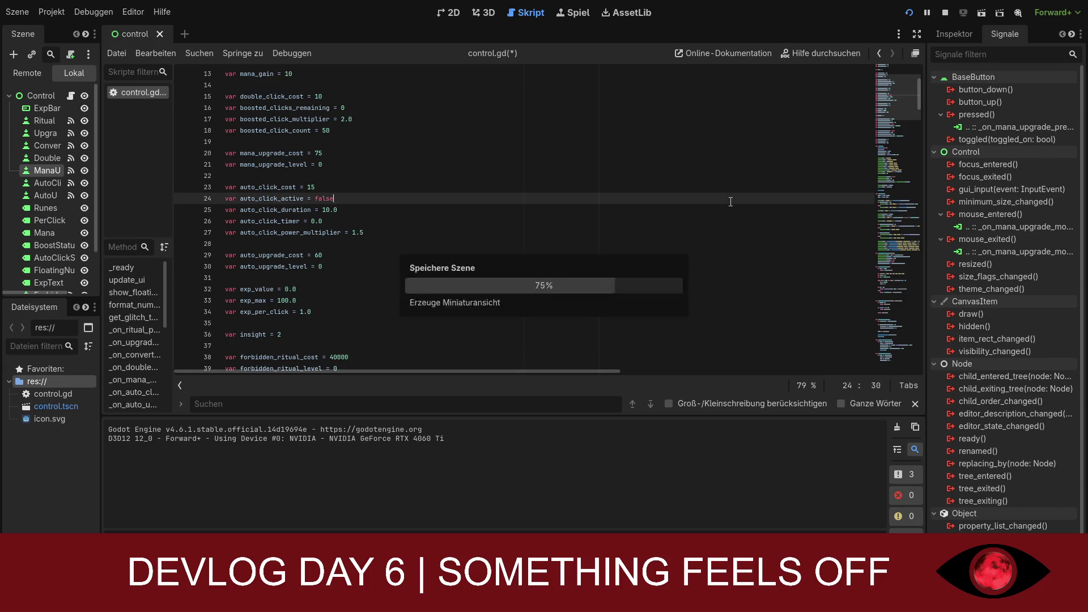
left_click(908, 12)
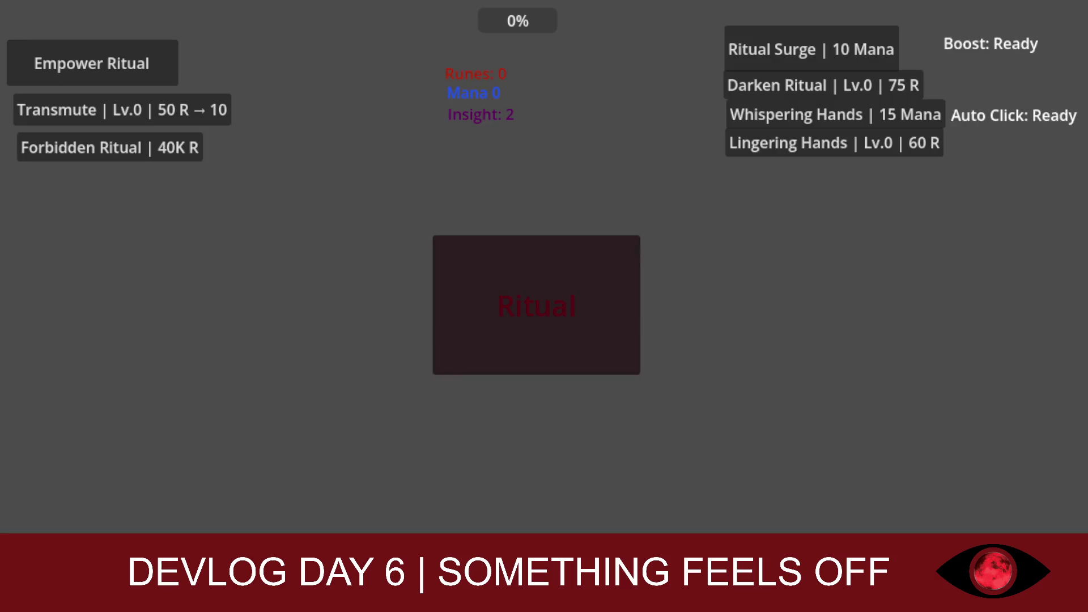
Step: Perform four rituals in the running game, each gaining +1 as the upgrade labels glitch
left_click(499, 288)
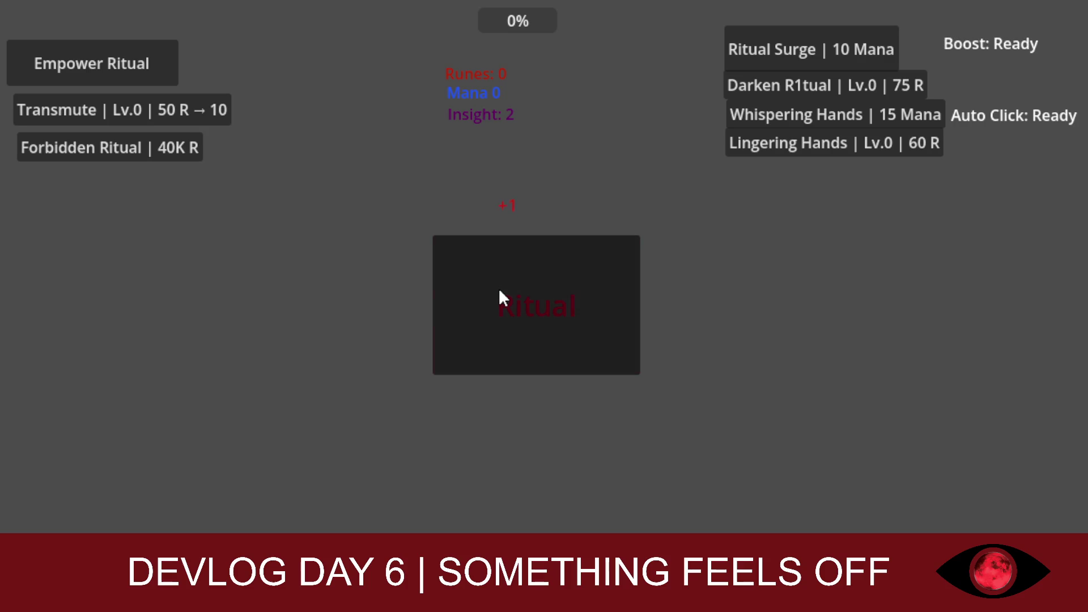
left_click(499, 291)
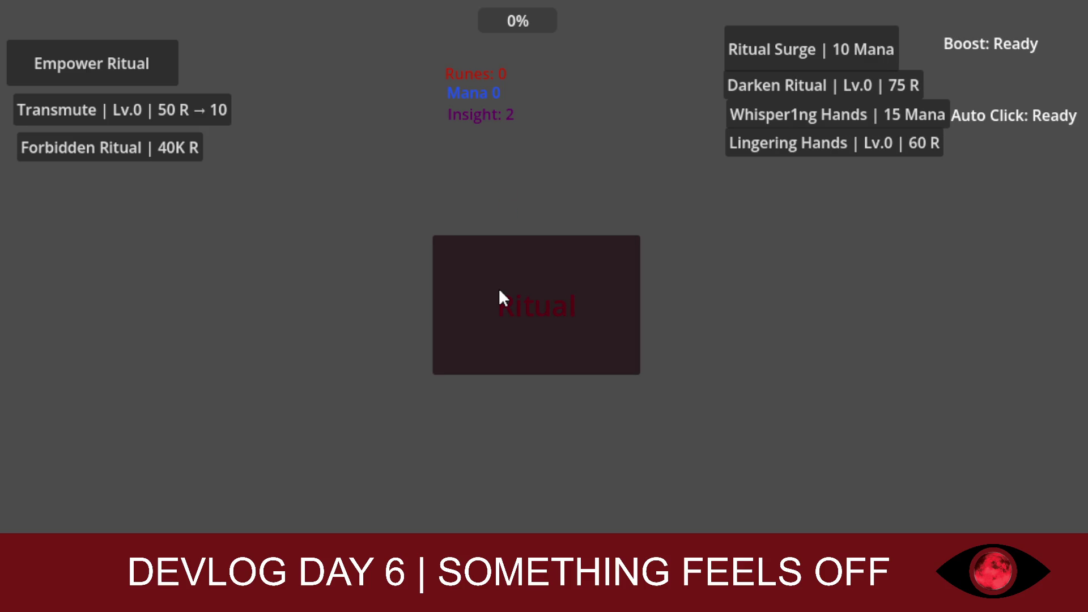
left_click(500, 292)
left_click(499, 291)
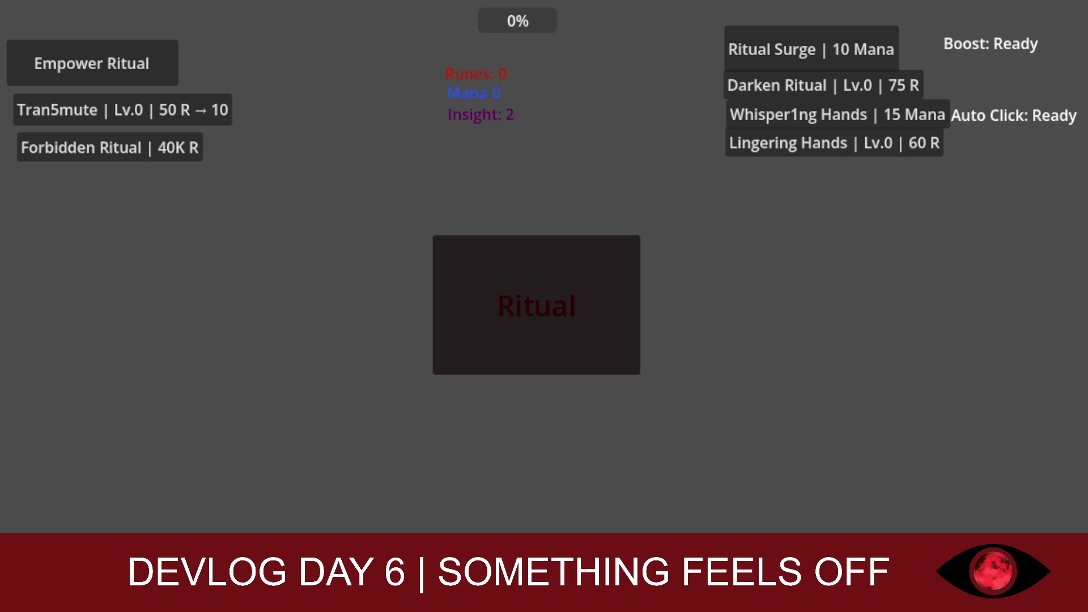
Step: Perform six more rituals as gains rise to +3, then buy the Empower Ritual upgrade
left_click(554, 307)
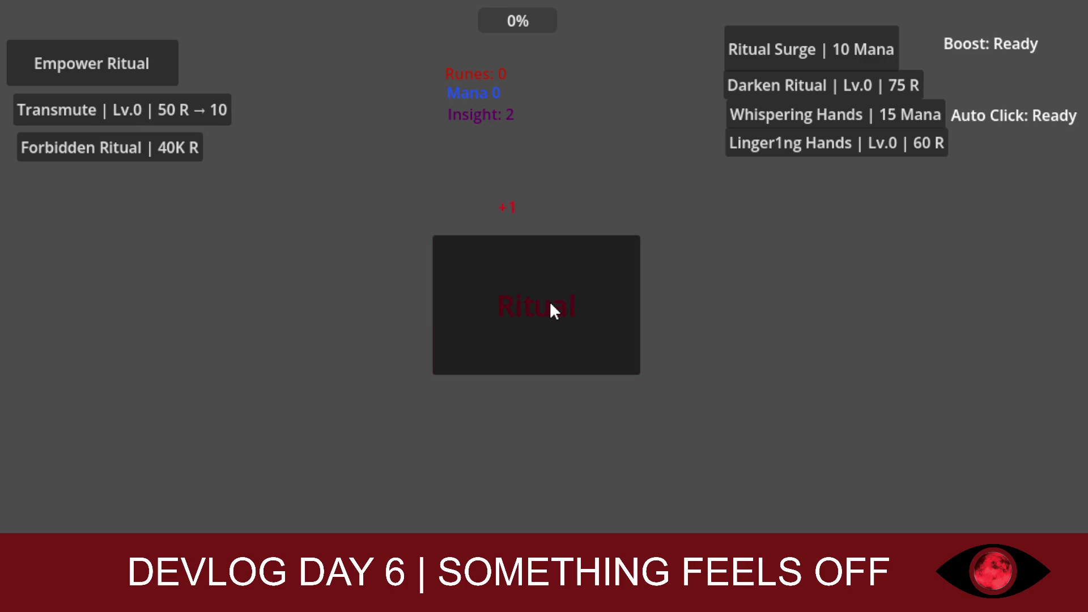
left_click(550, 303)
left_click(550, 304)
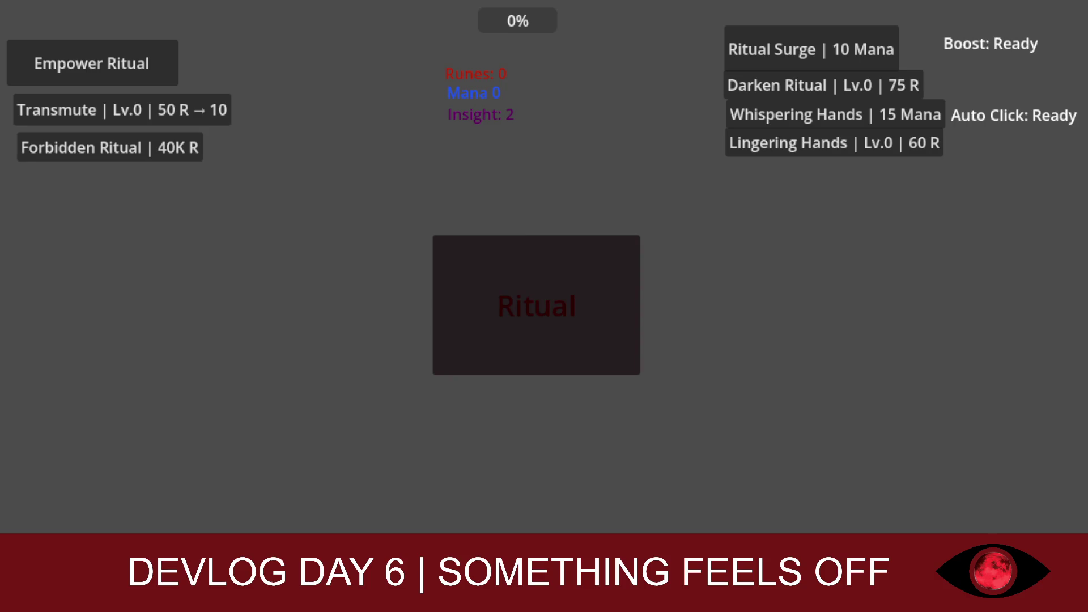
left_click(460, 304)
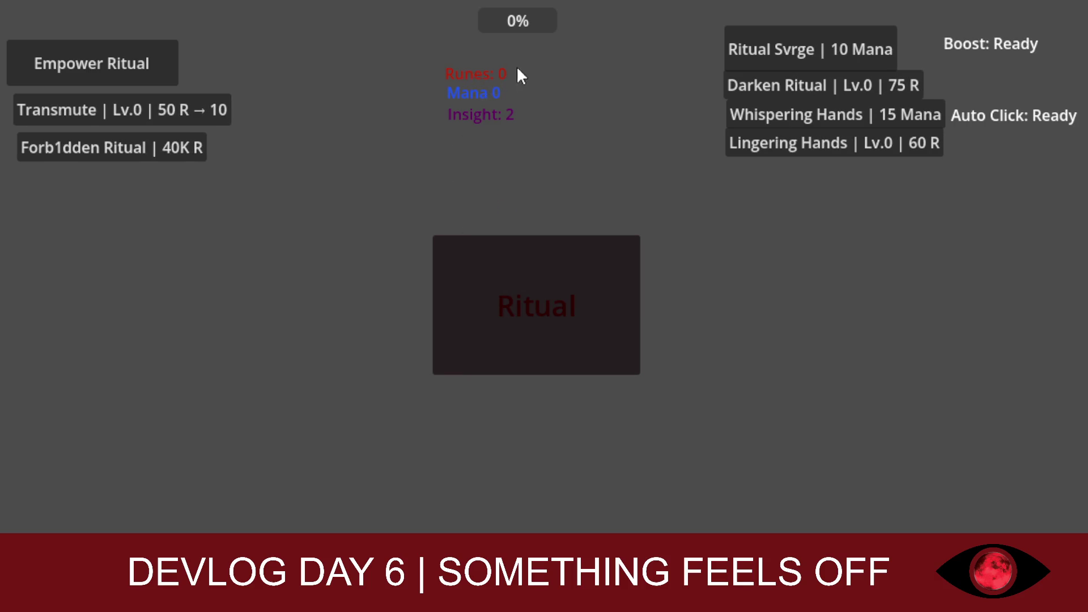
left_click(140, 81)
left_click(512, 278)
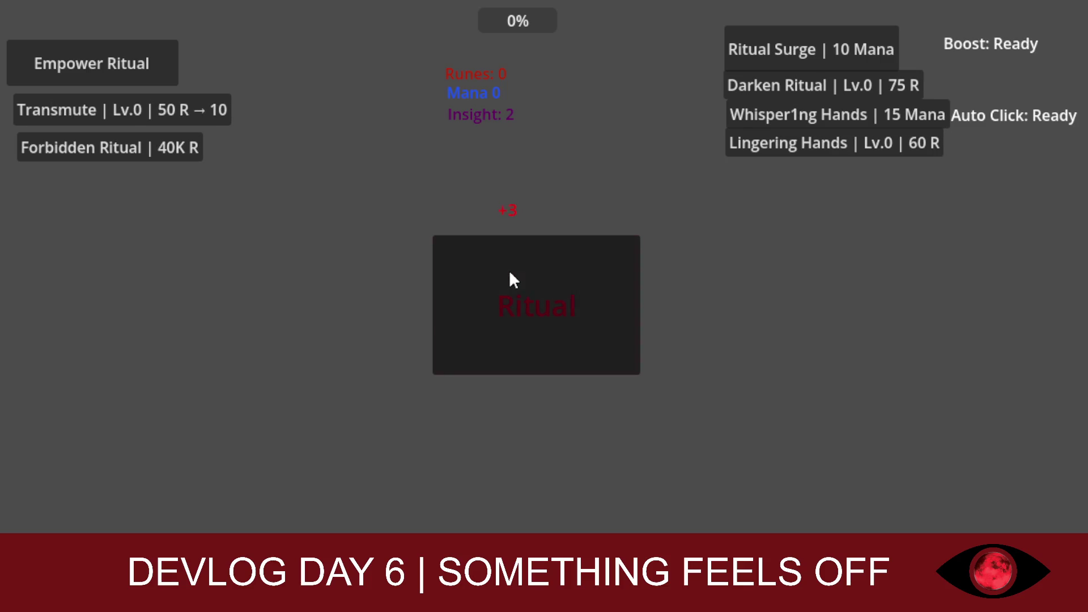
left_click(147, 69)
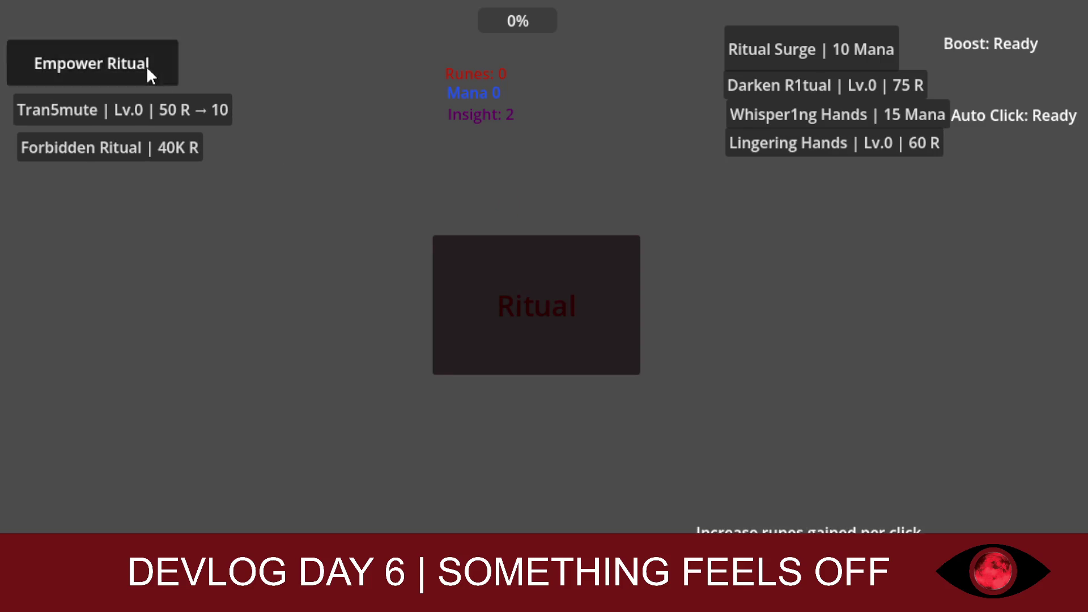
Step: Perform five more rituals, each now popping +4, while labels like Whisper1ng Hands glitch
left_click(507, 309)
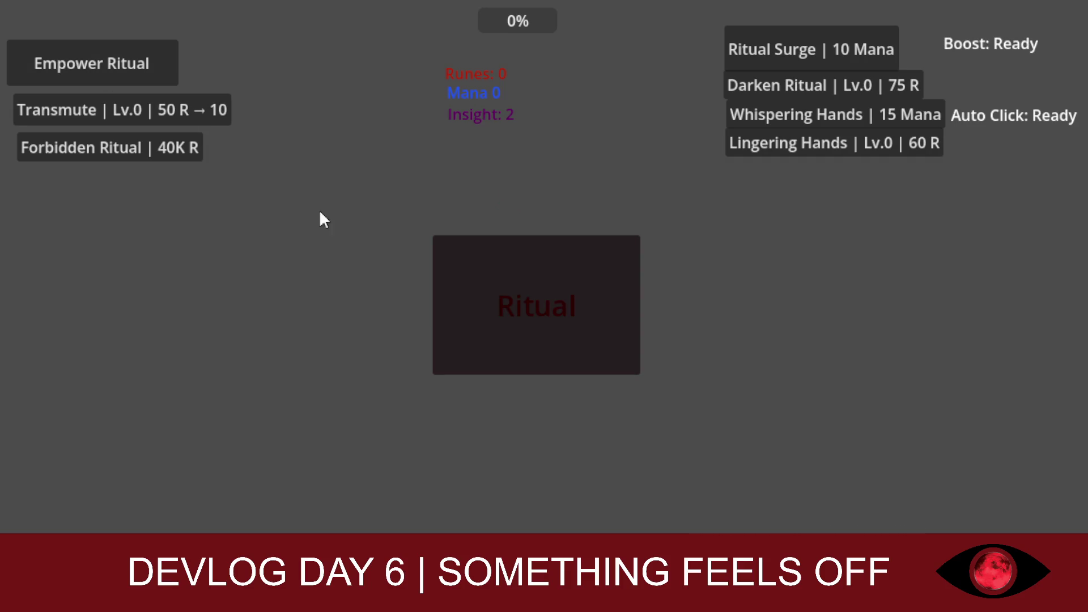
left_click(464, 272)
left_click(444, 341)
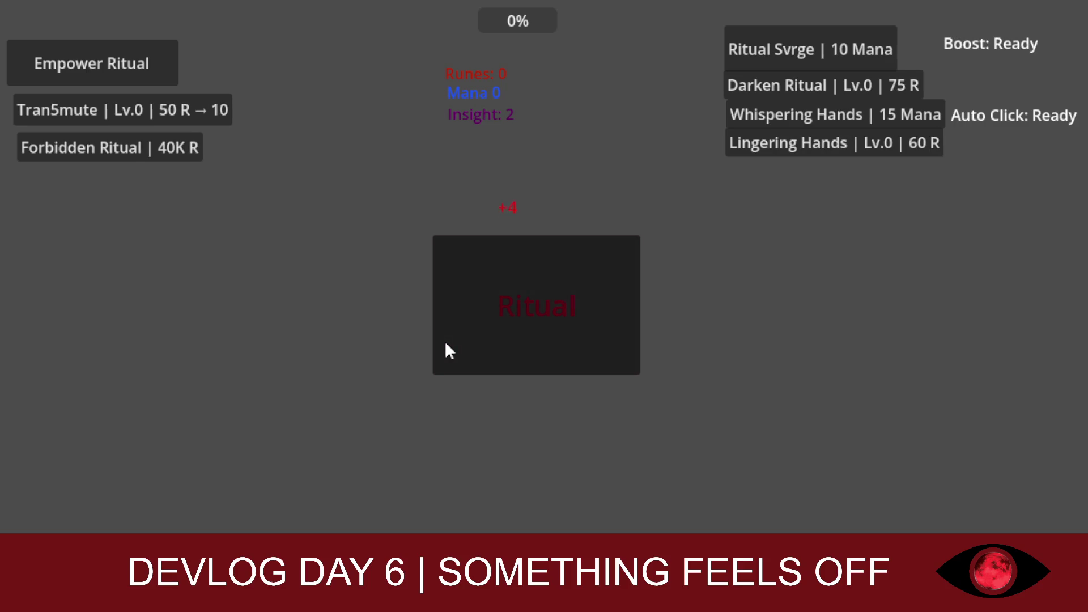
left_click(444, 341)
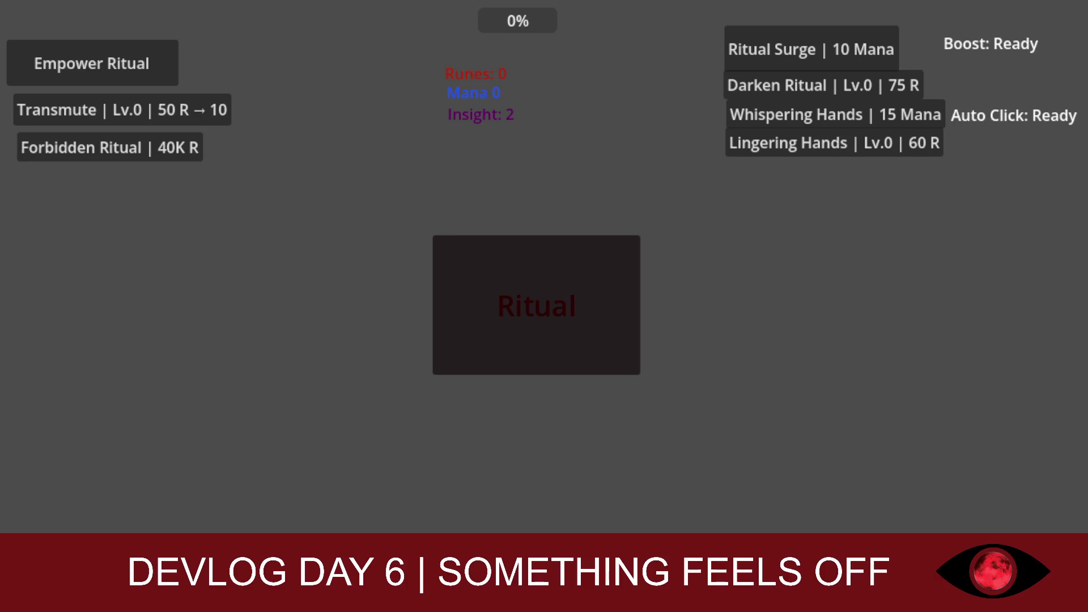
left_click(466, 335)
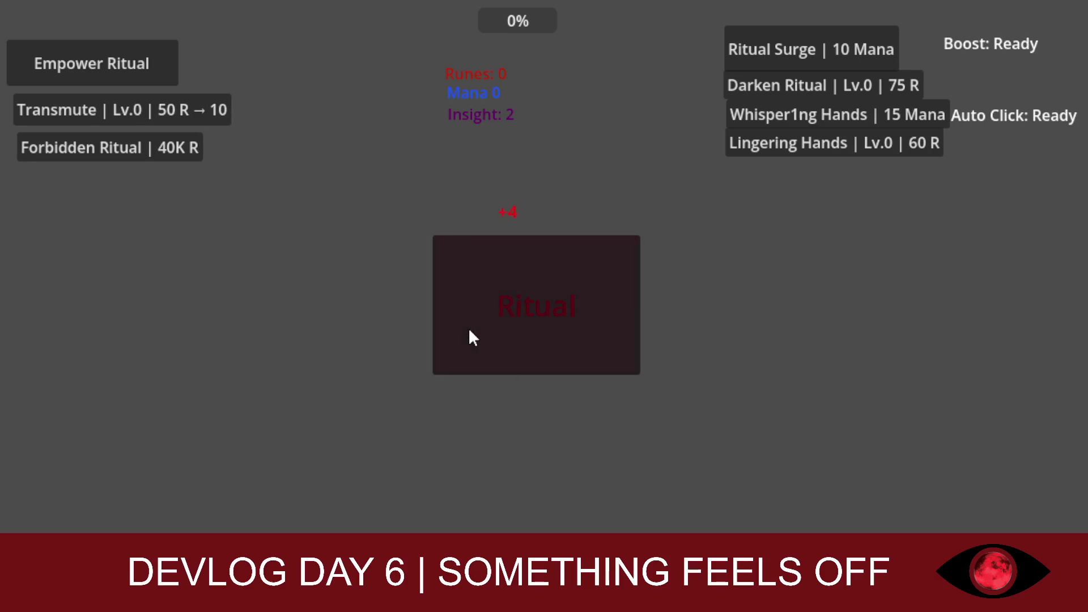